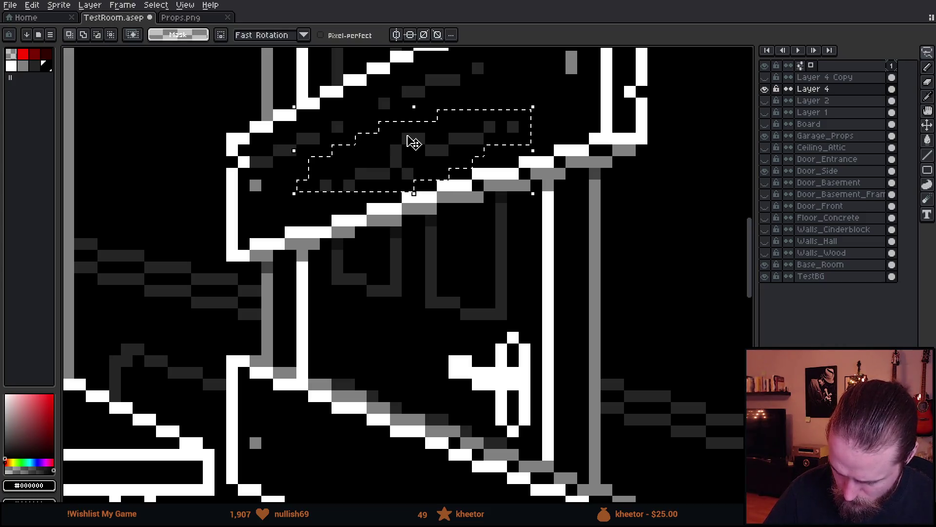
- Nudge the upper board's shading up 1px, then hide the Door_Side and Base_Room layers
{"action": "left_click_drag", "start_coordinate": [464, 142], "coordinate": [468, 134]}
{"action": "key", "text": "ctrl+d"}
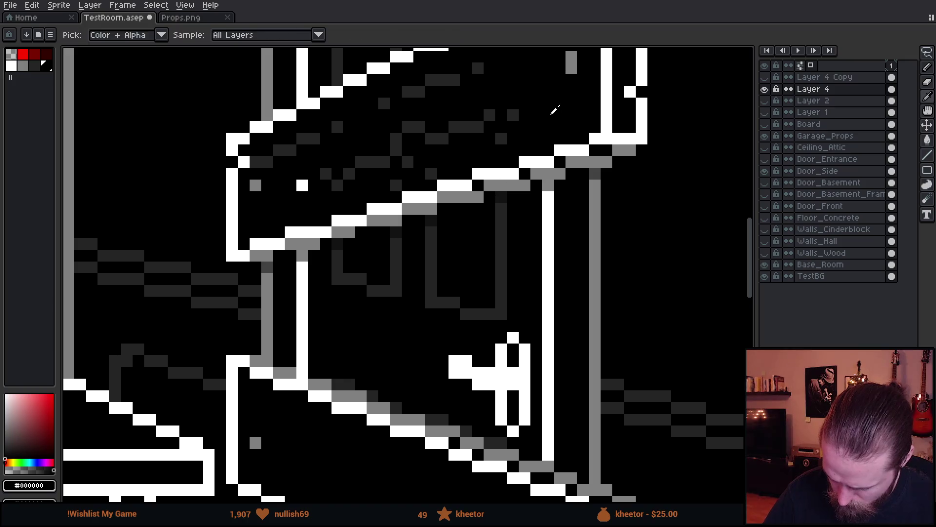
{"action": "key", "text": "g"}
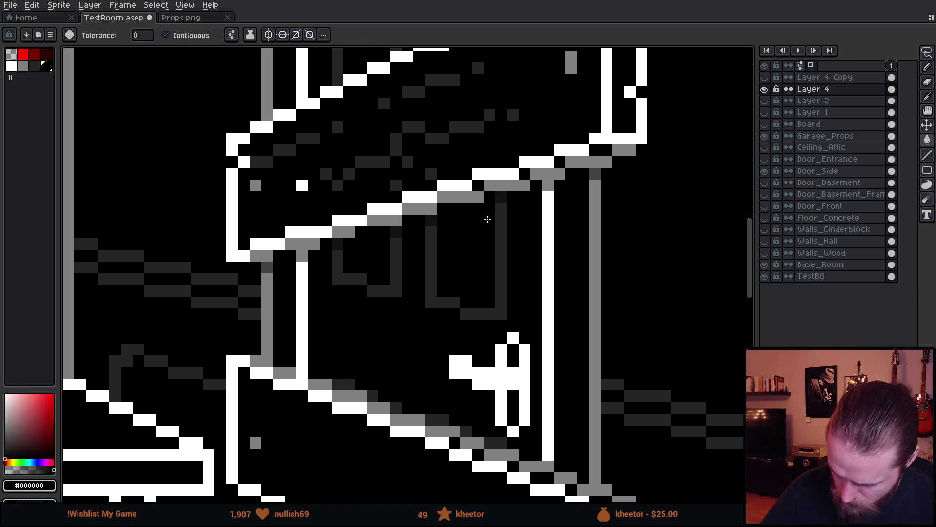
{"action": "left_click", "coordinate": [765, 135]}
{"action": "left_click", "coordinate": [765, 136]}
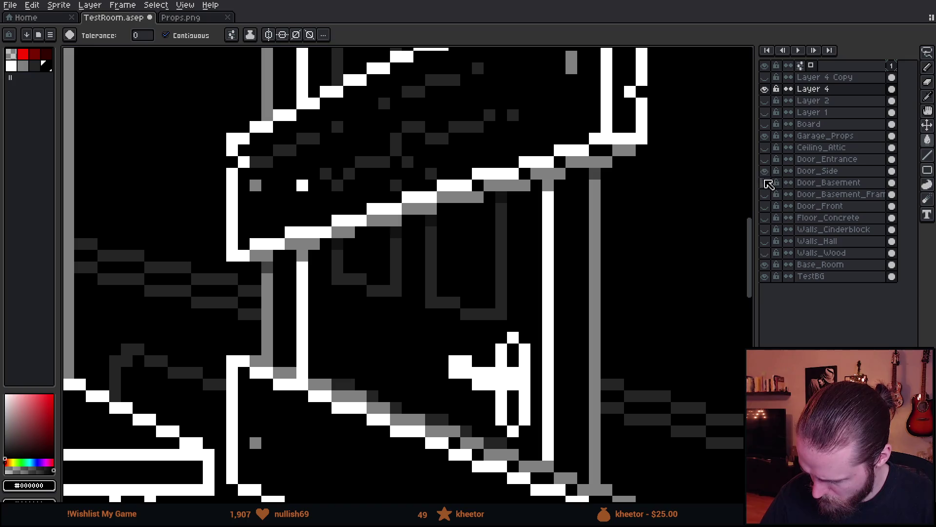
{"action": "left_click", "coordinate": [765, 170]}
{"action": "left_click", "coordinate": [764, 264]}
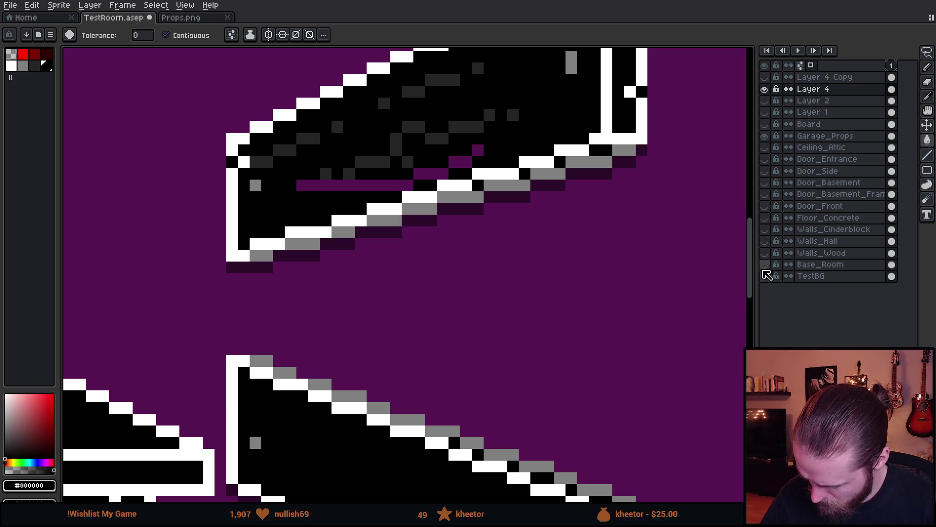
- Paint-bucket the four purple gaps inside the upper board solid black
{"action": "left_click", "coordinate": [466, 162]}
{"action": "left_click", "coordinate": [478, 150]}
{"action": "left_click", "coordinate": [429, 174]}
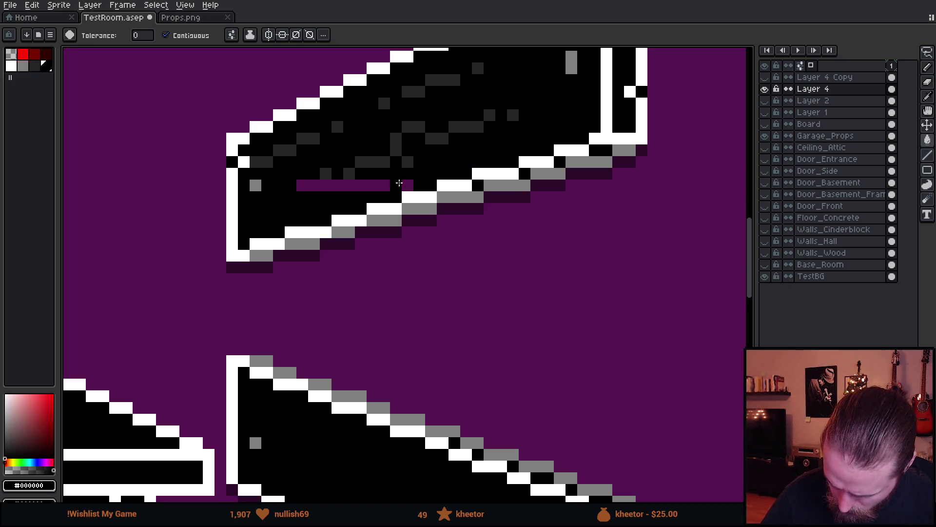
{"action": "left_click", "coordinate": [351, 186]}
{"action": "scroll", "coordinate": [521, 290], "scroll_direction": "down", "scroll_amount": 4}
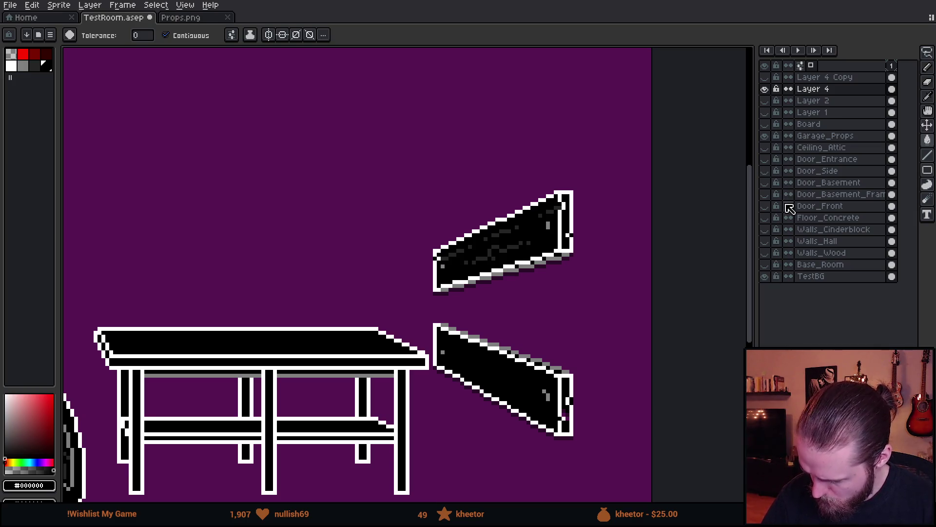
- Restore visibility of the Base_Room and Door_Side layers behind the props
{"action": "left_click", "coordinate": [764, 276]}
{"action": "left_click", "coordinate": [764, 276]}
{"action": "left_click", "coordinate": [764, 264]}
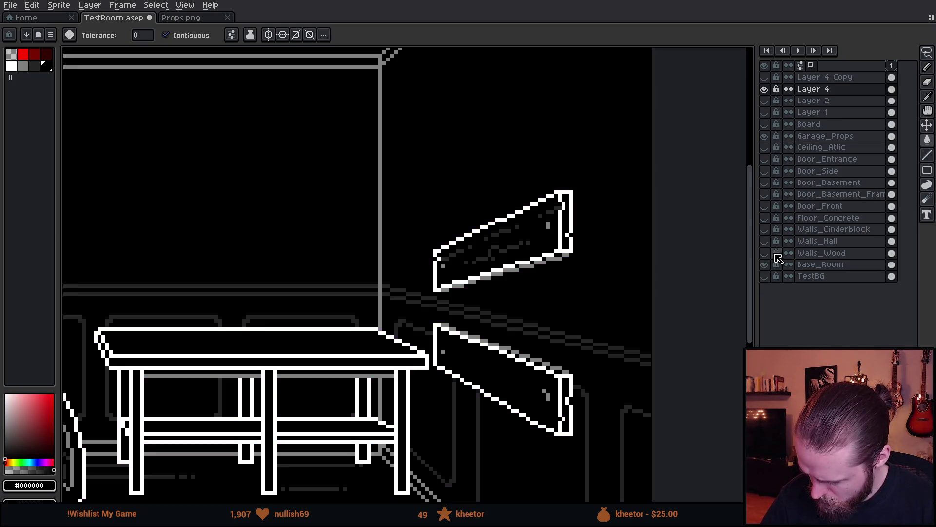
{"action": "left_click", "coordinate": [764, 276]}
{"action": "left_click", "coordinate": [764, 276]}
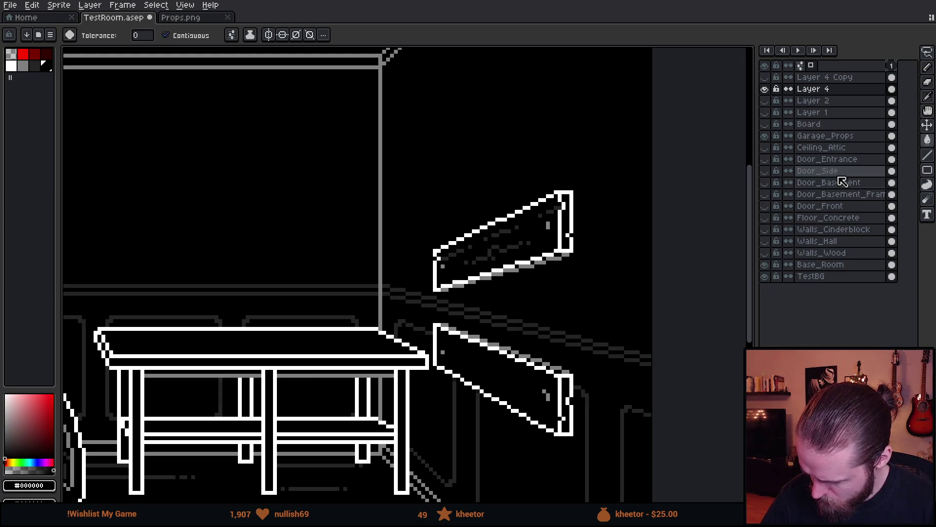
{"action": "left_click", "coordinate": [765, 171]}
{"action": "scroll", "coordinate": [591, 244], "scroll_direction": "up", "scroll_amount": 5}
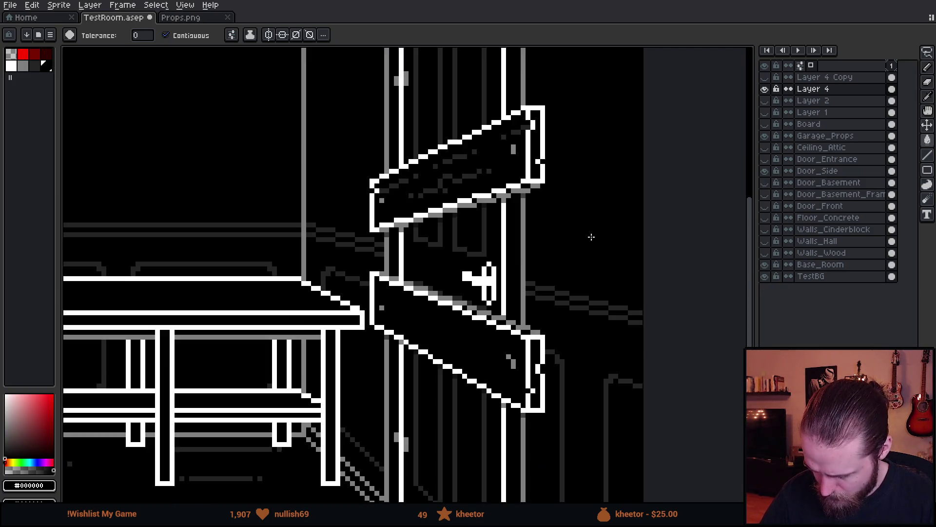
- Pick #242424 and draw two dark grey diagonal grain lines across the lower board with the Pencil
{"action": "left_click_drag", "start_coordinate": [591, 236], "coordinate": [644, 222]}
{"action": "left_click", "coordinate": [466, 173], "text": "alt"}
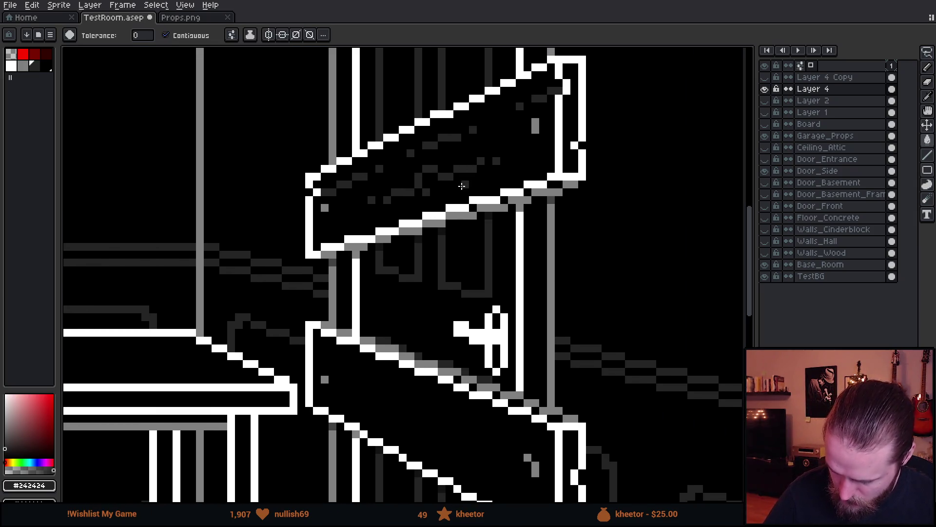
{"action": "mouse_move", "coordinate": [490, 299]}
{"action": "left_mouse_down"}
{"action": "mouse_move", "coordinate": [501, 295]}
{"action": "mouse_move", "coordinate": [461, 197]}
{"action": "left_mouse_up"}
{"action": "key", "text": "b"}
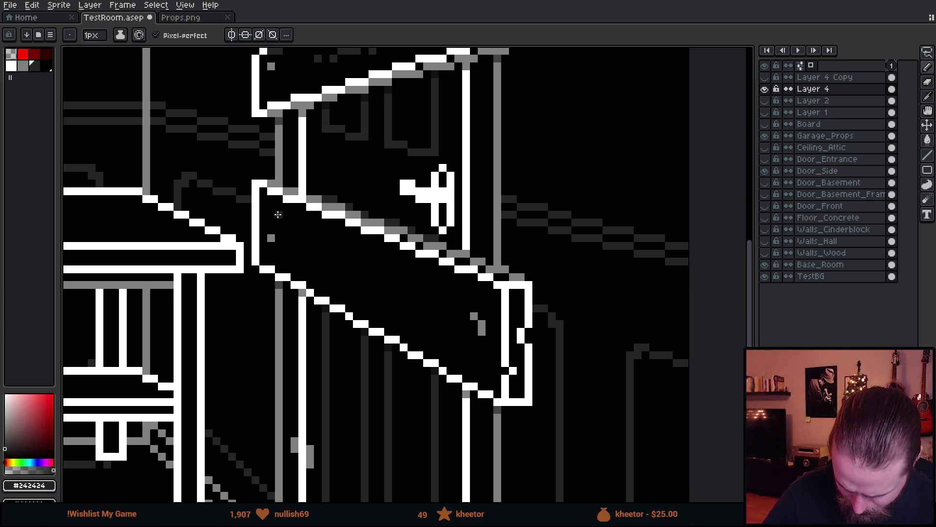
{"action": "left_click", "coordinate": [473, 299], "text": "shift"}
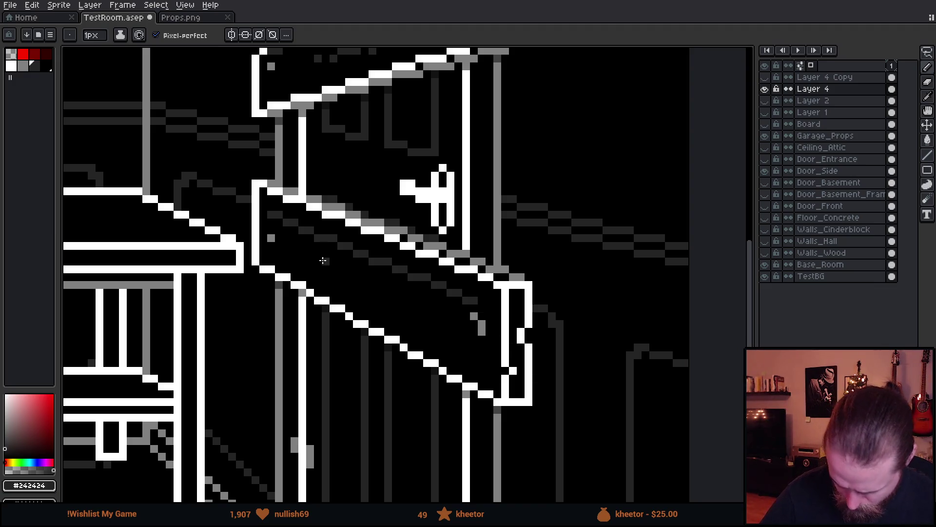
{"action": "scroll", "coordinate": [418, 253], "scroll_direction": "up", "scroll_amount": 3}
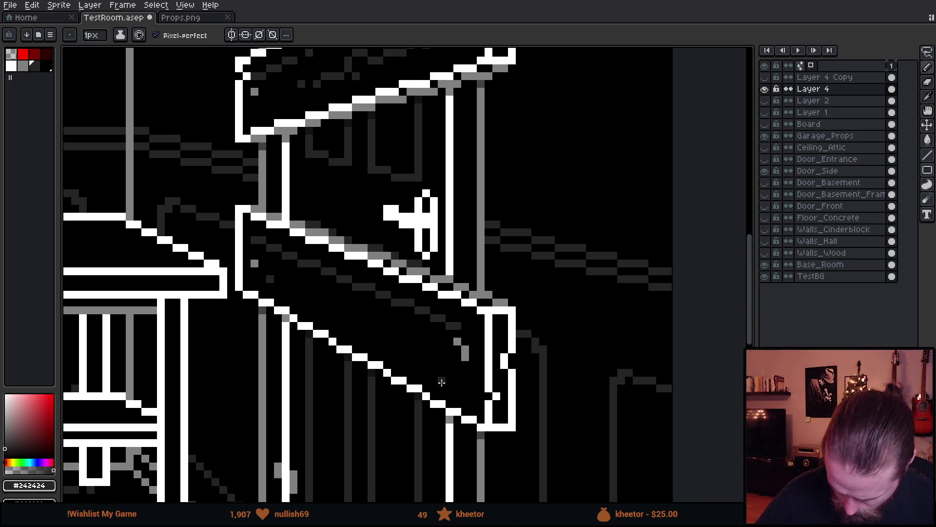
{"action": "left_click", "coordinate": [476, 397], "text": "shift"}
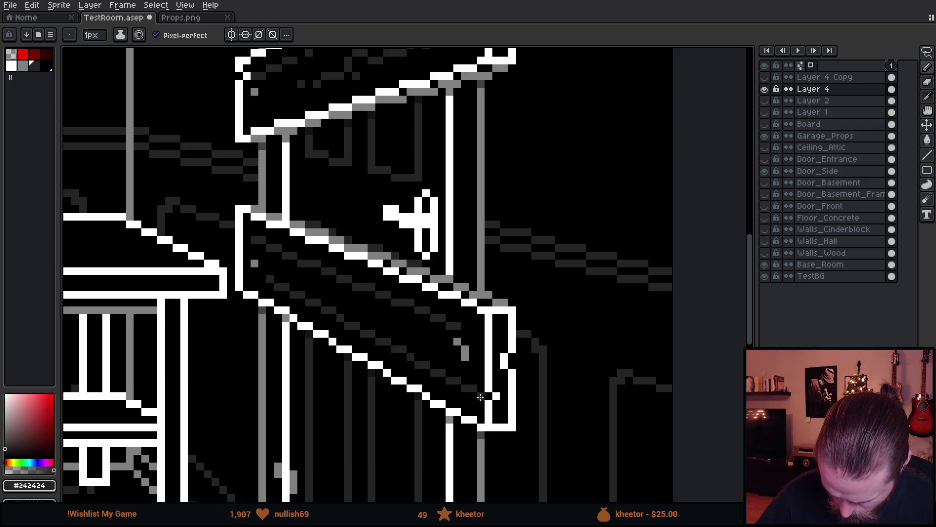
{"action": "scroll", "coordinate": [342, 274], "scroll_direction": "down", "scroll_amount": 3}
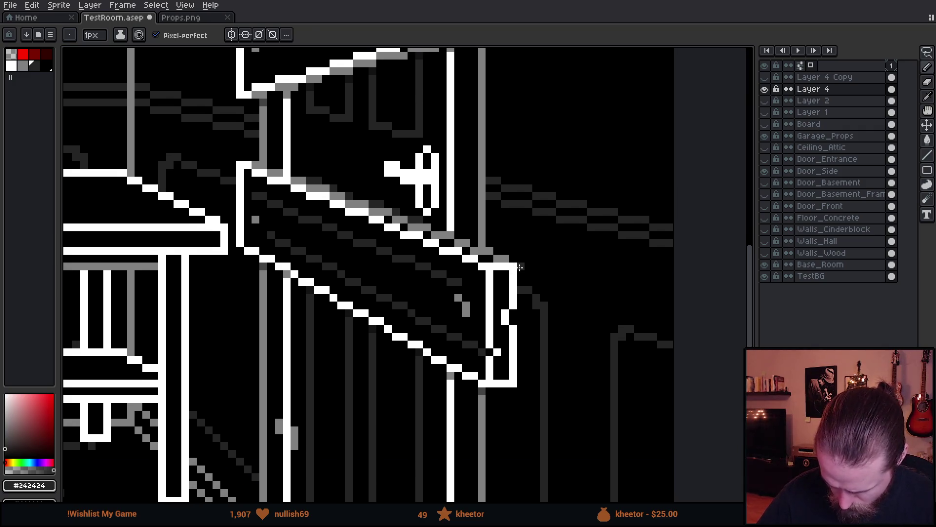
- Eyedrop black and paint over the stray grey pixels along the lower board's grain line
{"action": "left_click", "coordinate": [323, 248], "text": "alt"}
{"action": "left_click_drag", "start_coordinate": [281, 234], "coordinate": [281, 241]}
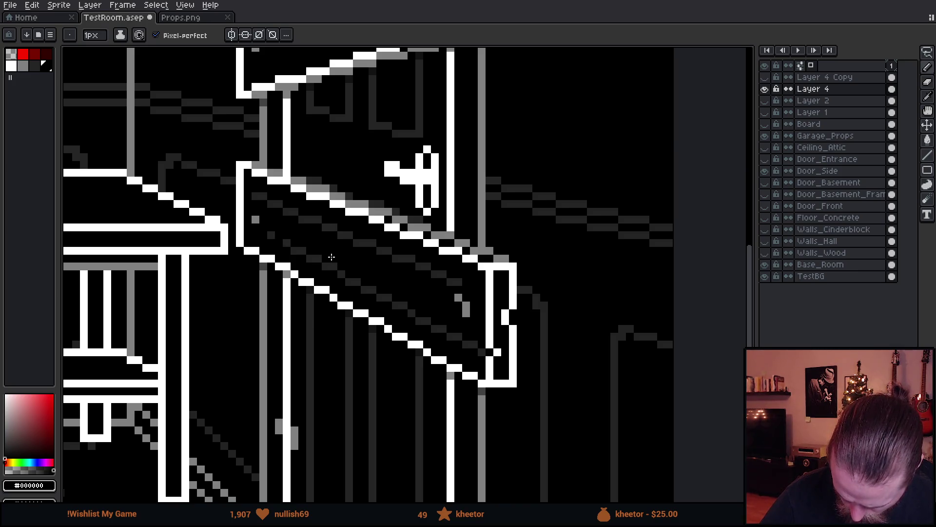
{"action": "left_click_drag", "start_coordinate": [326, 268], "coordinate": [387, 299]}
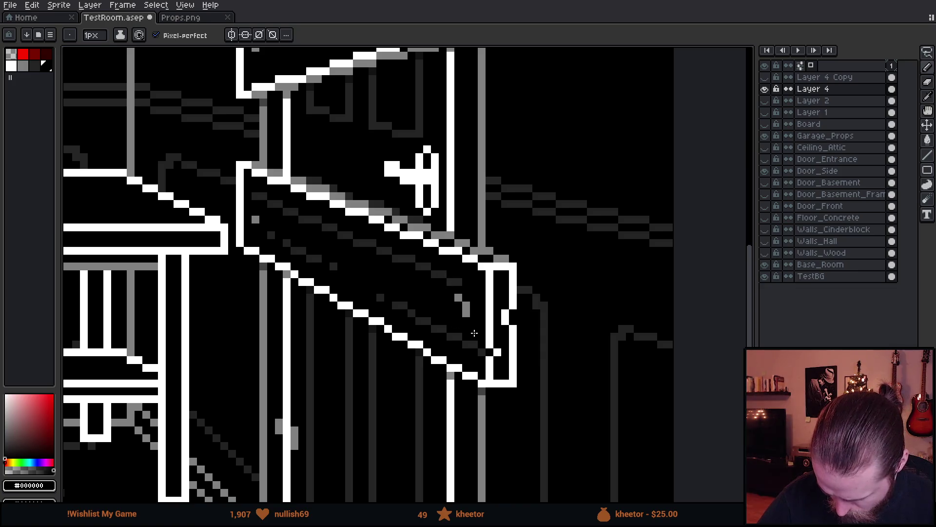
{"action": "mouse_move", "coordinate": [450, 299]}
{"action": "left_mouse_down"}
{"action": "mouse_move", "coordinate": [476, 244]}
{"action": "mouse_move", "coordinate": [462, 283]}
{"action": "mouse_move", "coordinate": [438, 270]}
{"action": "mouse_move", "coordinate": [434, 279]}
{"action": "left_mouse_up"}
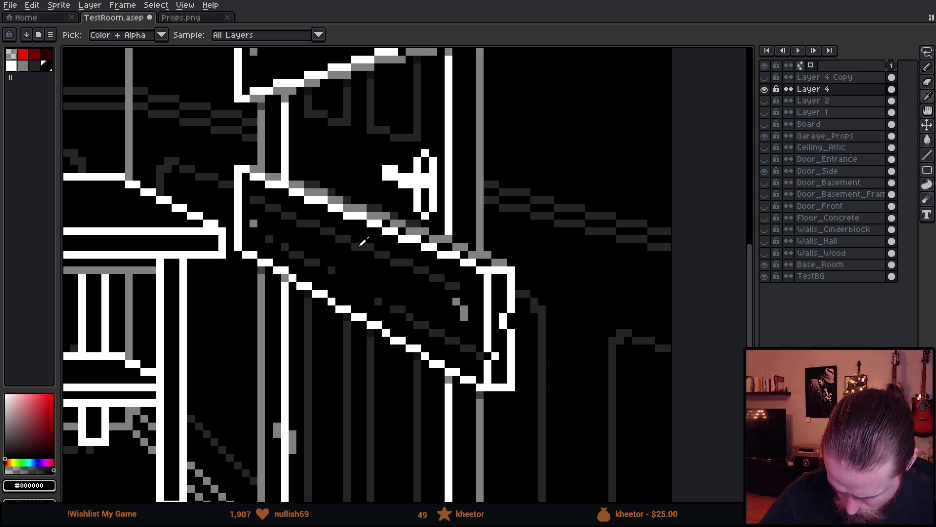
{"action": "left_click", "coordinate": [361, 244], "text": "alt"}
{"action": "left_click", "coordinate": [363, 240], "text": "alt"}
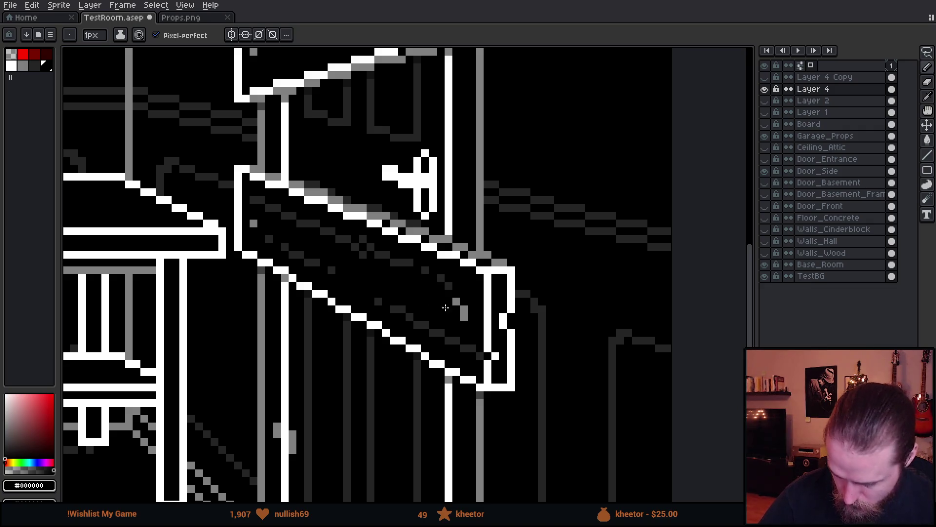
{"action": "left_click_drag", "start_coordinate": [497, 342], "coordinate": [544, 372]}
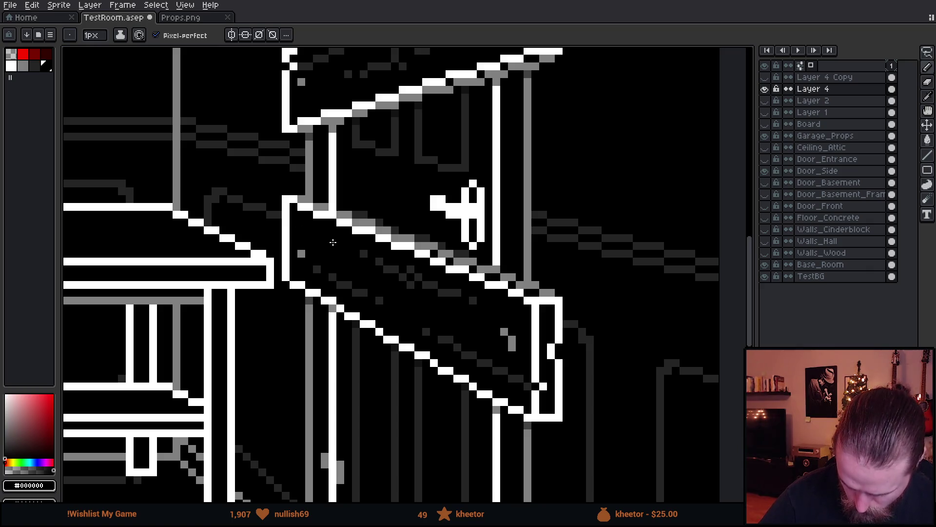
- Zoom out to review both boarded-up door planks, then eyedrop dark grey #242424 from the board
{"action": "scroll", "coordinate": [333, 243], "scroll_direction": "down", "scroll_amount": 5}
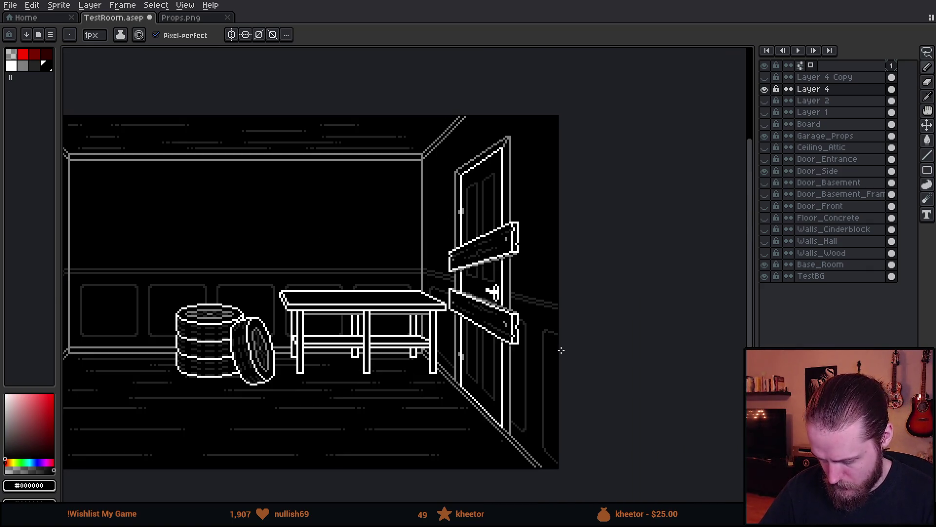
{"action": "scroll", "coordinate": [561, 352], "scroll_direction": "up", "scroll_amount": 5}
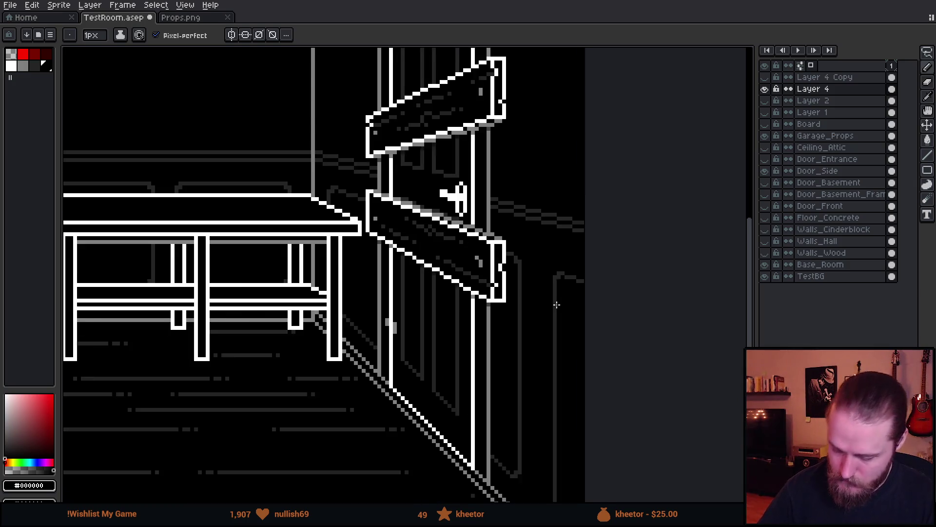
{"action": "scroll", "coordinate": [389, 232], "scroll_direction": "down", "scroll_amount": 1}
{"action": "scroll", "coordinate": [390, 232], "scroll_direction": "up", "scroll_amount": 1}
{"action": "left_click", "coordinate": [363, 234], "text": "alt"}
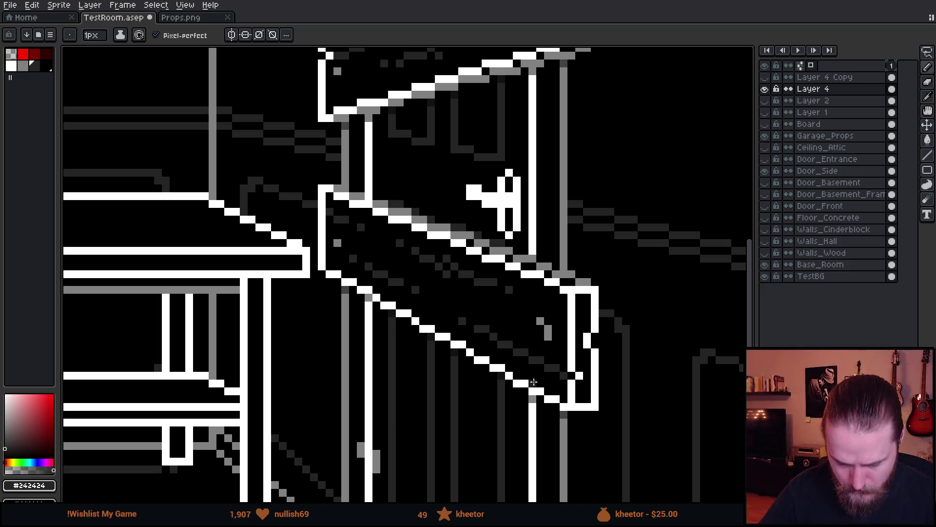
{"action": "scroll", "coordinate": [536, 374], "scroll_direction": "down", "scroll_amount": 1}
{"action": "scroll", "coordinate": [536, 374], "scroll_direction": "down", "scroll_amount": 2}
{"action": "scroll", "coordinate": [580, 385], "scroll_direction": "up", "scroll_amount": 3}
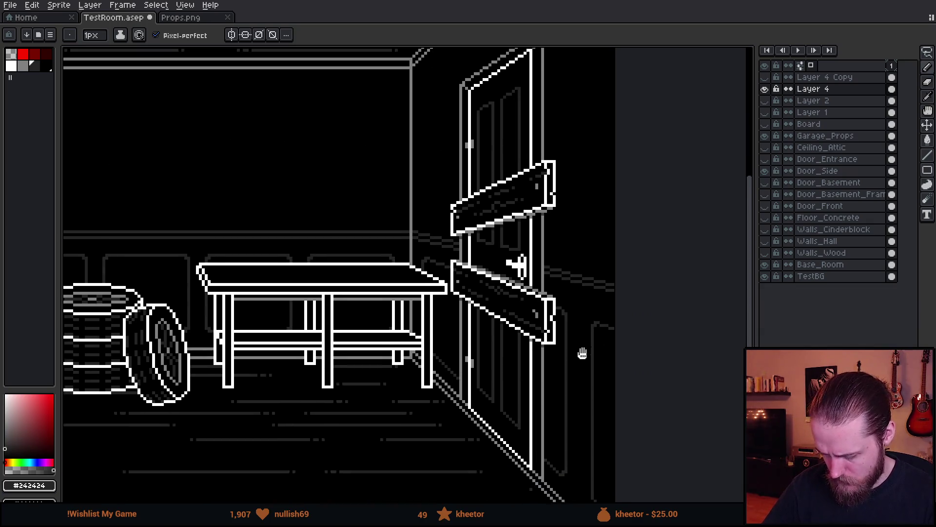
{"action": "scroll", "coordinate": [543, 361], "scroll_direction": "down", "scroll_amount": 2}
{"action": "scroll", "coordinate": [542, 361], "scroll_direction": "up", "scroll_amount": 2}
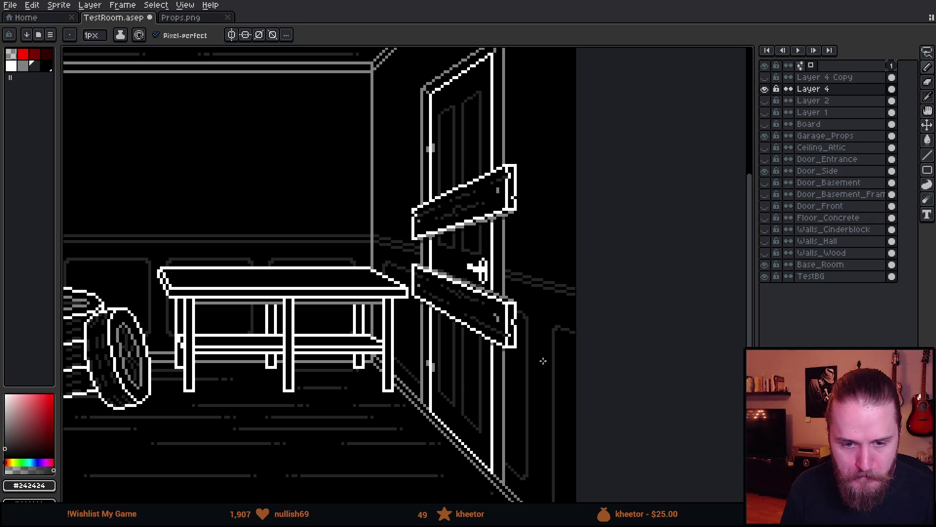
{"action": "scroll", "coordinate": [492, 336], "scroll_direction": "down", "scroll_amount": 1}
{"action": "scroll", "coordinate": [443, 307], "scroll_direction": "up", "scroll_amount": 1}
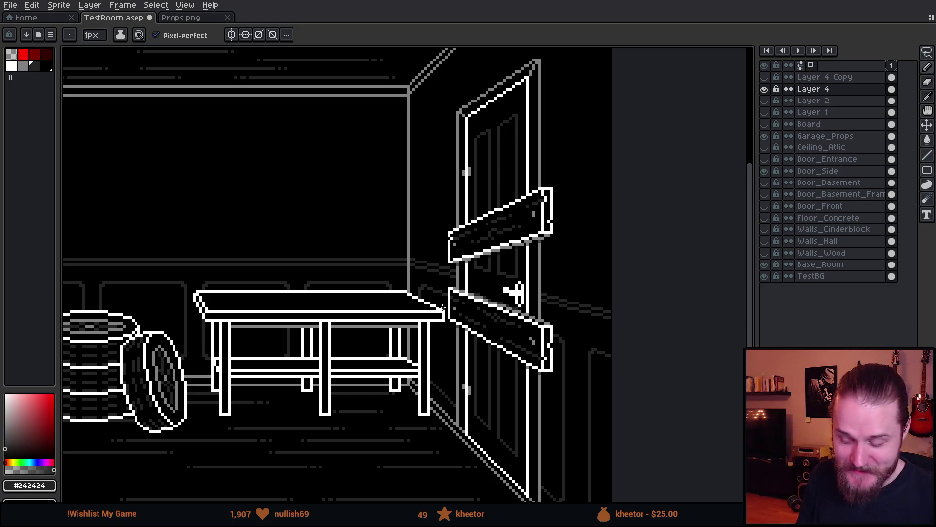
{"action": "left_click_drag", "start_coordinate": [483, 332], "coordinate": [518, 320]}
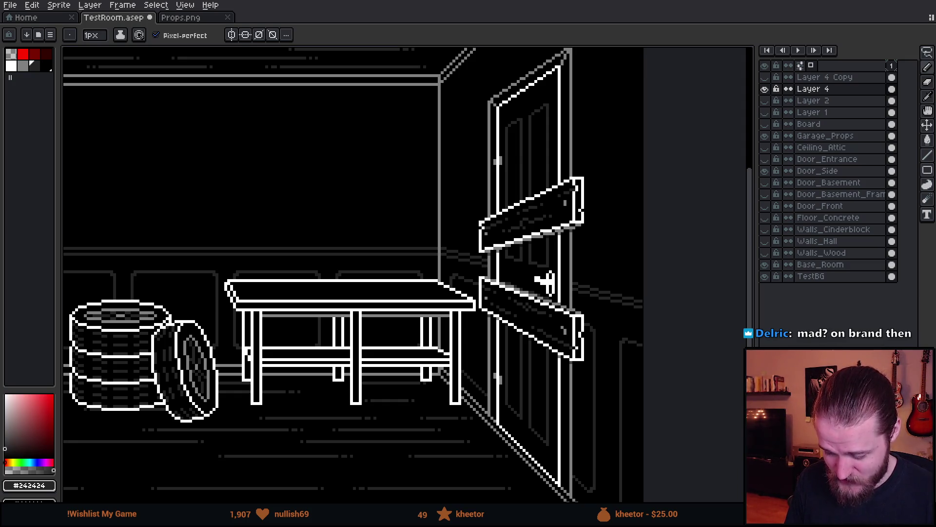
{"action": "key", "text": "minus"}
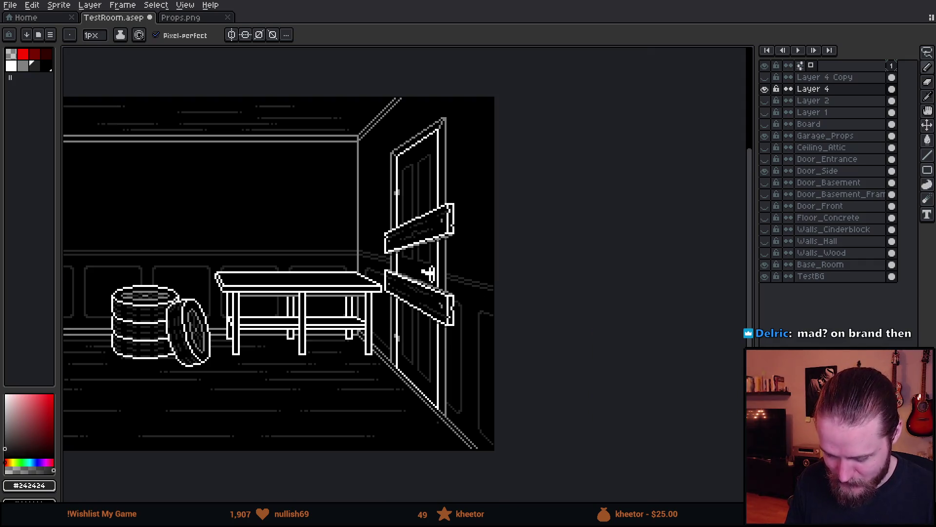
- Select the whole garage sprite canvas, deselect it with Ctrl+D, and nudge the Calculator window left
{"action": "key", "text": "minus"}
{"action": "key", "text": "plus"}
{"action": "scroll", "coordinate": [226, 277], "scroll_direction": "left", "scroll_amount": 2}
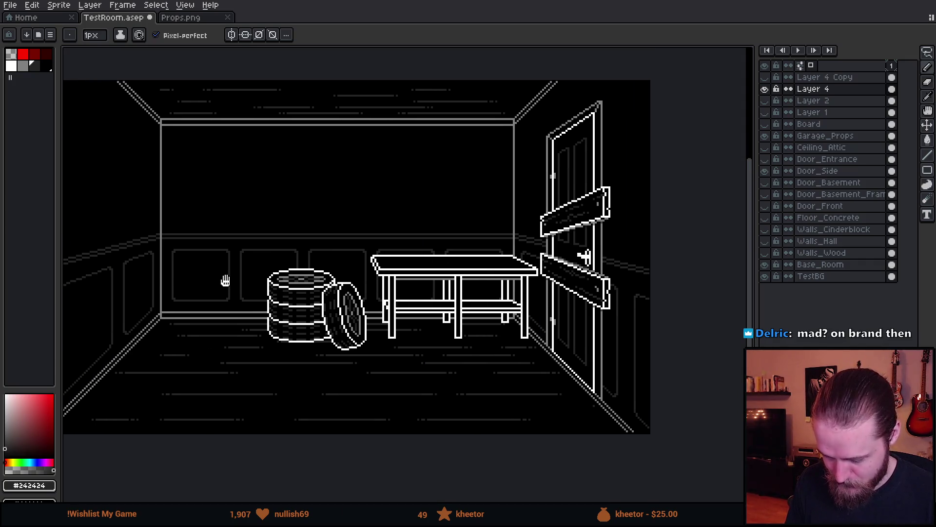
{"action": "scroll", "coordinate": [219, 330], "scroll_direction": "left", "scroll_amount": 2}
{"action": "key", "text": "m"}
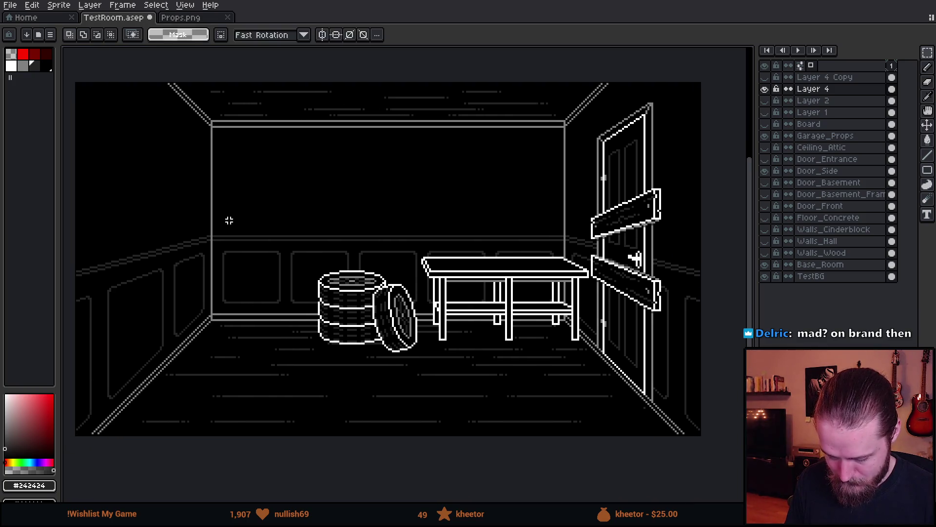
{"action": "left_click_drag", "start_coordinate": [78, 90], "coordinate": [701, 501]}
{"action": "key", "text": "ctrl+a"}
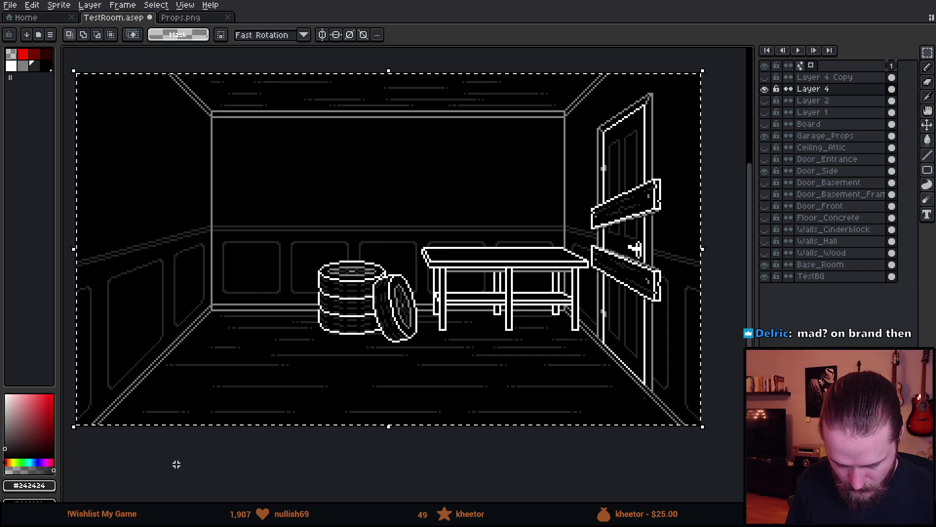
{"action": "key", "text": "ctrl+d"}
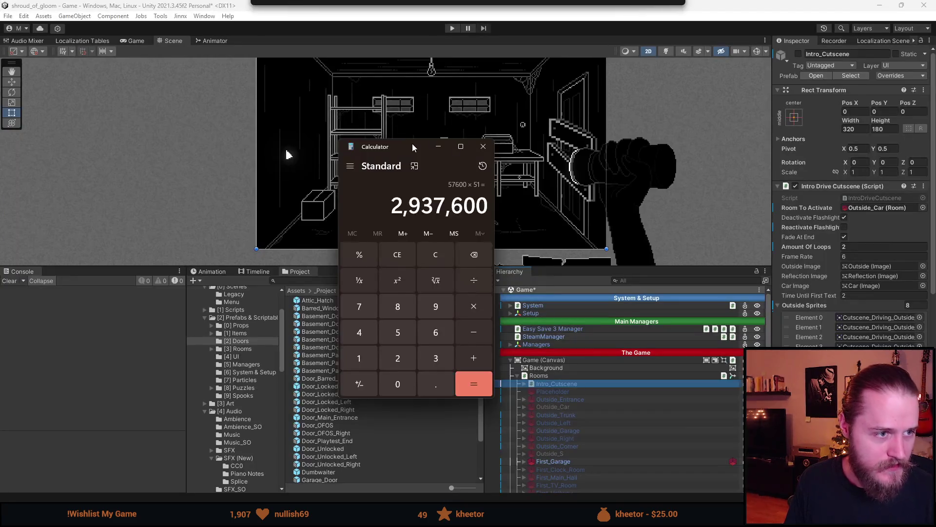
{"action": "left_click_drag", "start_coordinate": [412, 144], "coordinate": [390, 143]}
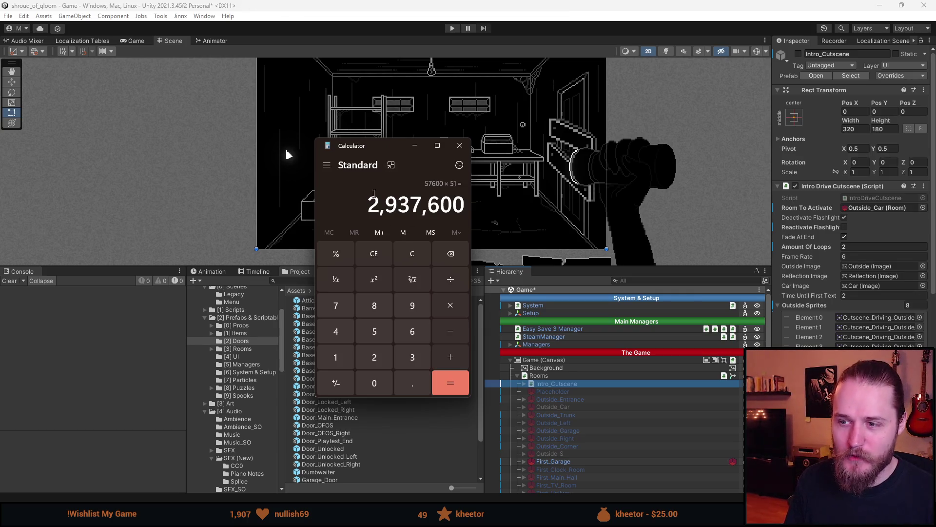
- Highlight and clear the calculator's 2,937,600 result, then move the Calculator window up and right
{"action": "mouse_move", "coordinate": [369, 208]}
{"action": "left_mouse_down"}
{"action": "mouse_move", "coordinate": [463, 207]}
{"action": "mouse_move", "coordinate": [369, 208]}
{"action": "mouse_move", "coordinate": [390, 204]}
{"action": "left_mouse_up"}
{"action": "left_click", "coordinate": [463, 208]}
{"action": "left_click", "coordinate": [390, 204]}
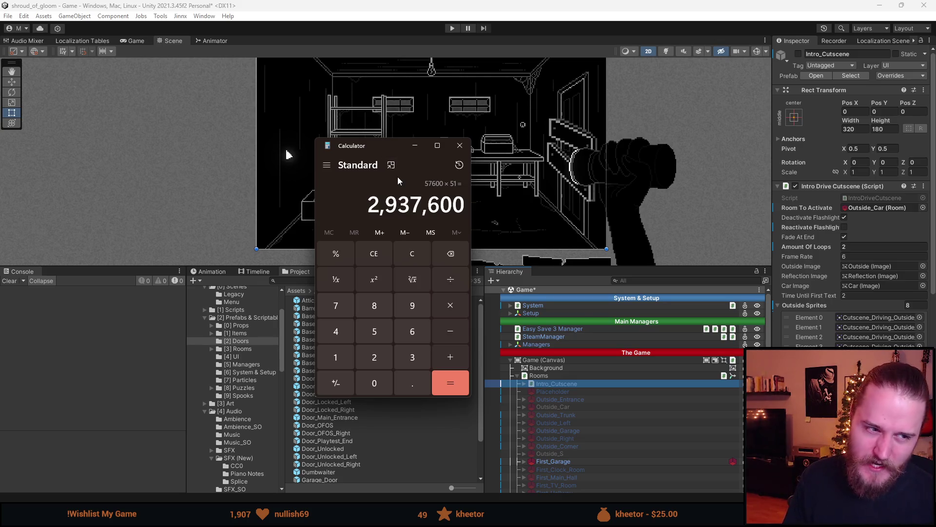
{"action": "left_click_drag", "start_coordinate": [396, 145], "coordinate": [393, 155]}
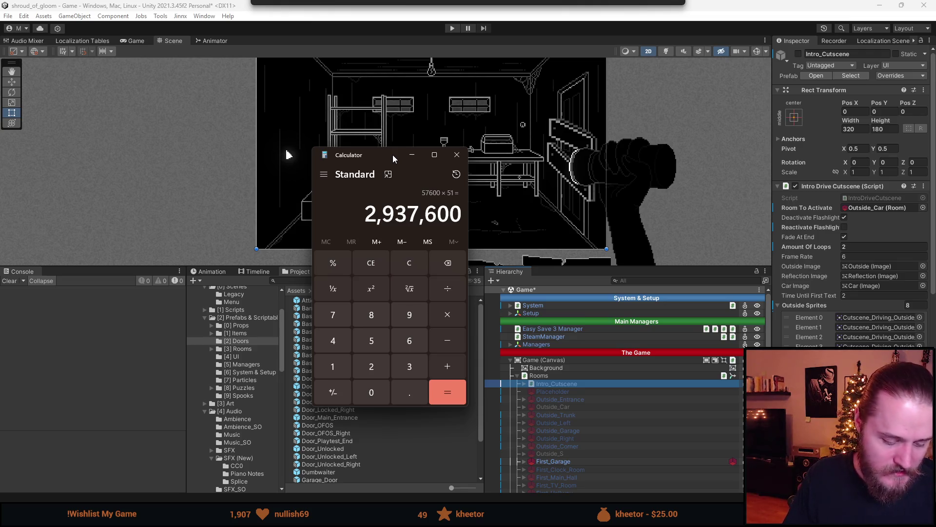
{"action": "left_click_drag", "start_coordinate": [393, 154], "coordinate": [411, 140]}
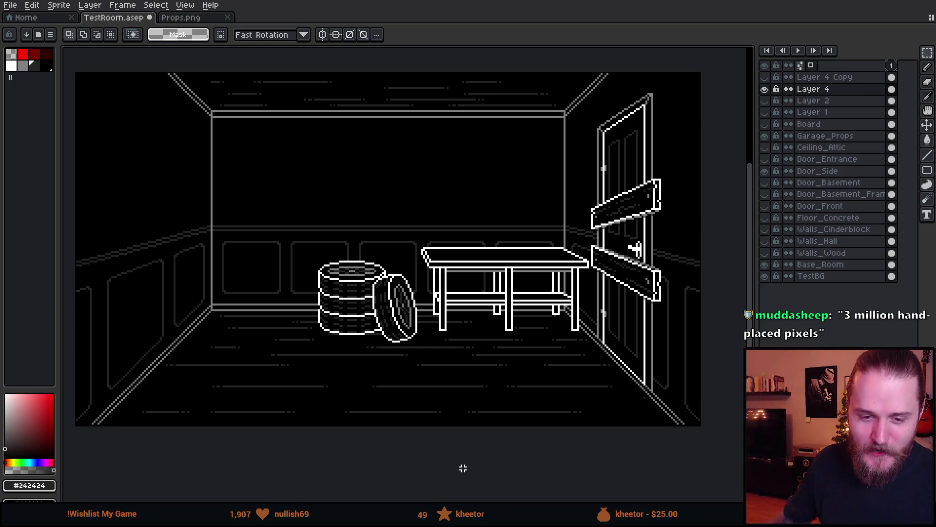
- Marquee-select the two door boards and Ctrl-drag a copy of them to the left
{"action": "scroll", "coordinate": [591, 198], "scroll_direction": "up", "scroll_amount": 3}
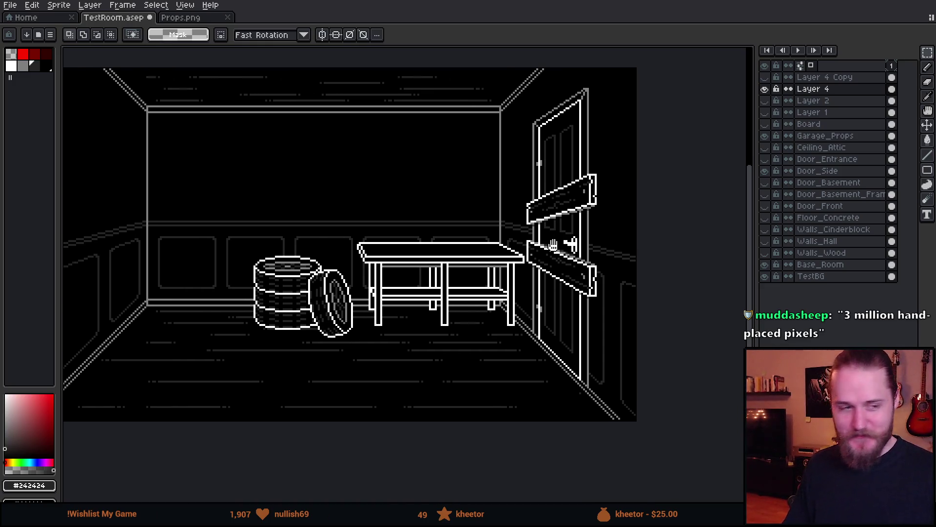
{"action": "scroll", "coordinate": [520, 277], "scroll_direction": "down", "scroll_amount": 4}
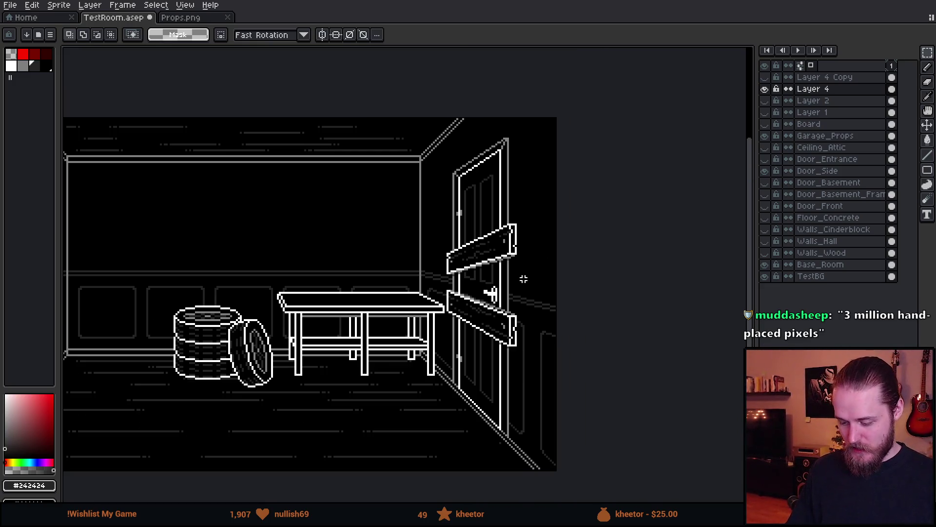
{"action": "left_click", "coordinate": [764, 89]}
{"action": "left_click", "coordinate": [764, 89]}
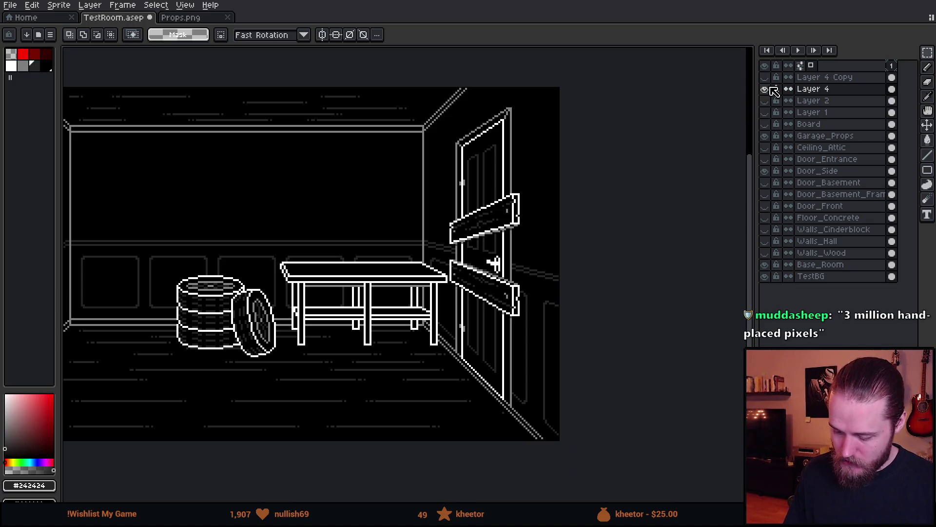
{"action": "scroll", "coordinate": [528, 237], "scroll_direction": "down", "scroll_amount": 2}
{"action": "scroll", "coordinate": [527, 237], "scroll_direction": "up", "scroll_amount": 2}
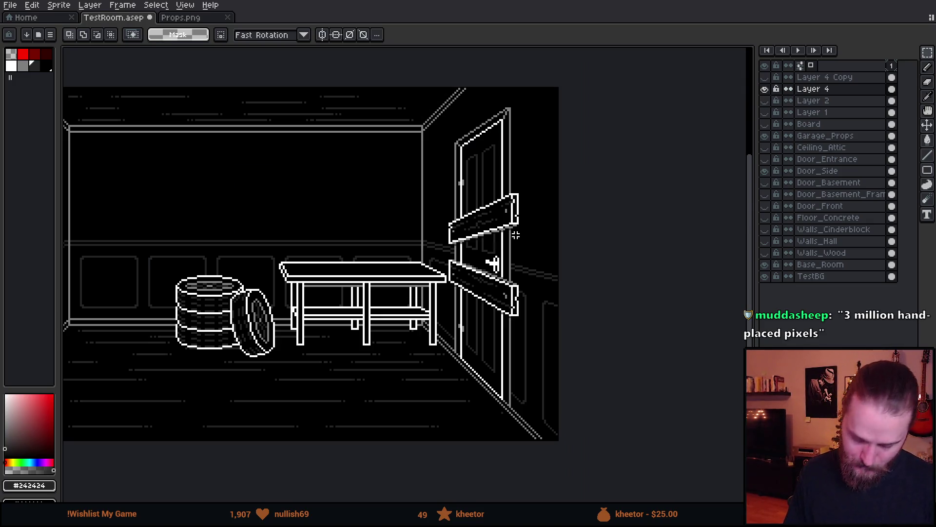
{"action": "left_click_drag", "start_coordinate": [439, 177], "coordinate": [555, 357]}
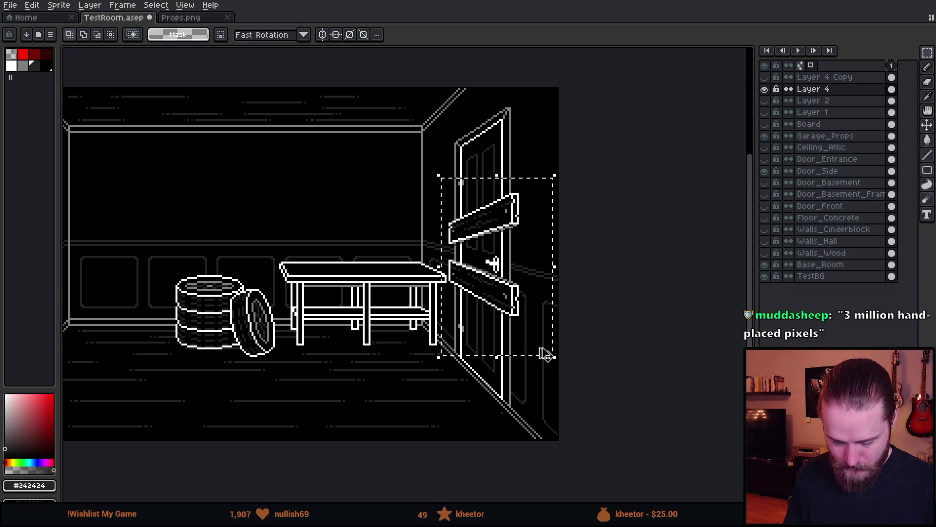
{"action": "left_click_drag", "start_coordinate": [533, 303], "coordinate": [358, 304]}
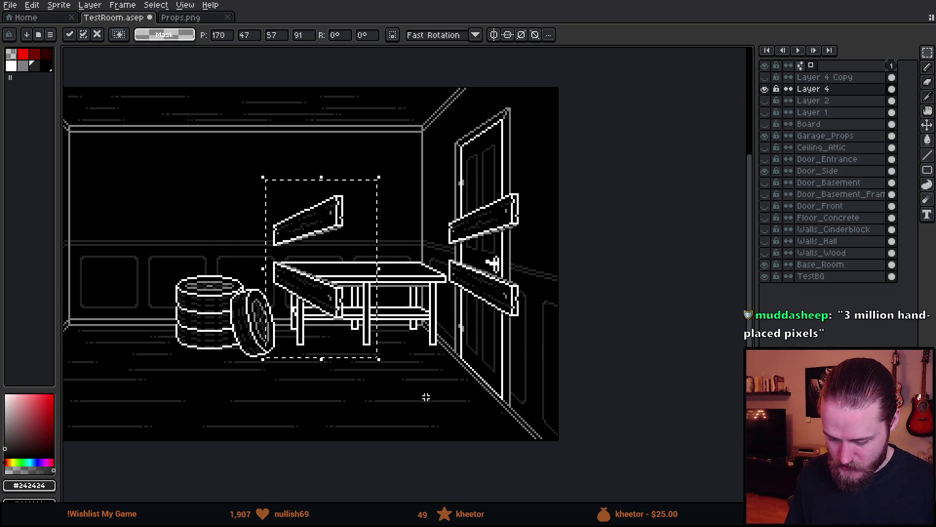
- Rotate the copied boards to -90° and position them on the floor below the table
{"action": "mouse_move", "coordinate": [379, 369]}
{"action": "left_mouse_down"}
{"action": "mouse_move", "coordinate": [383, 376]}
{"action": "mouse_move", "coordinate": [445, 331]}
{"action": "mouse_move", "coordinate": [278, 449]}
{"action": "mouse_move", "coordinate": [286, 447]}
{"action": "left_mouse_up"}
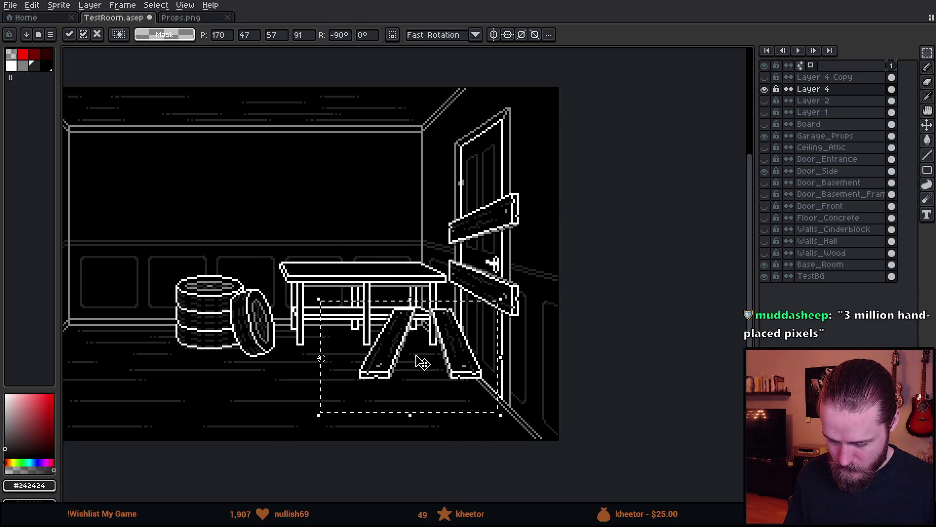
{"action": "mouse_move", "coordinate": [423, 359]}
{"action": "left_mouse_down"}
{"action": "mouse_move", "coordinate": [414, 449]}
{"action": "mouse_move", "coordinate": [414, 441]}
{"action": "left_mouse_up"}
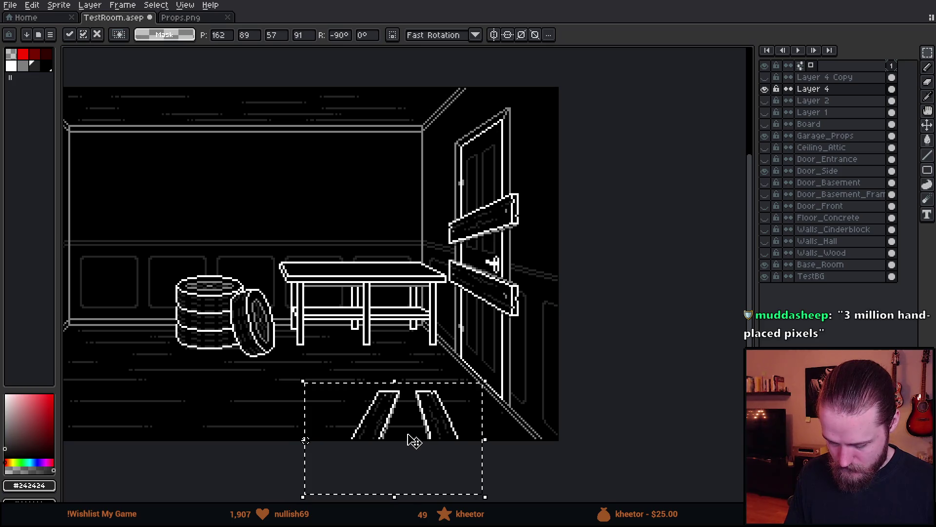
{"action": "scroll", "coordinate": [406, 428], "scroll_direction": "down", "scroll_amount": 2}
{"action": "left_click_drag", "start_coordinate": [348, 424], "coordinate": [411, 377]}
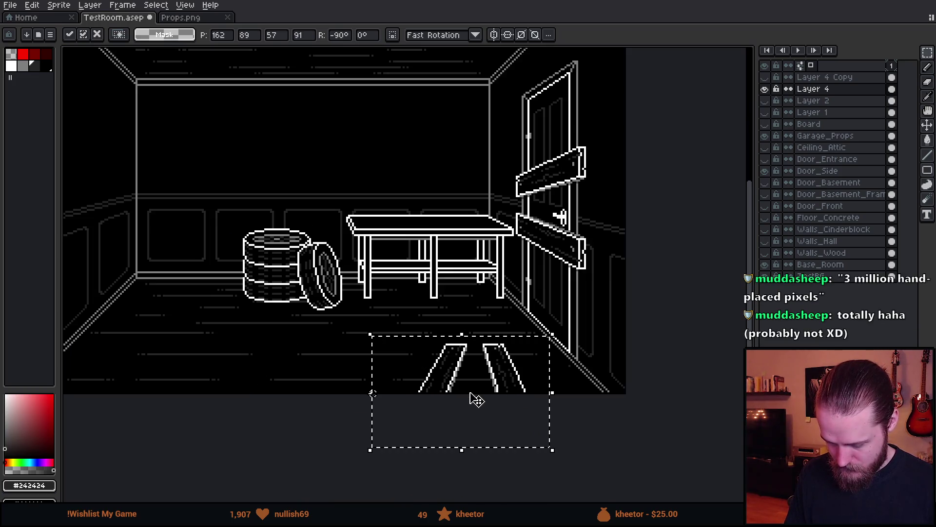
{"action": "scroll", "coordinate": [469, 393], "scroll_direction": "up", "scroll_amount": 2}
{"action": "left_click_drag", "start_coordinate": [470, 393], "coordinate": [524, 407]}
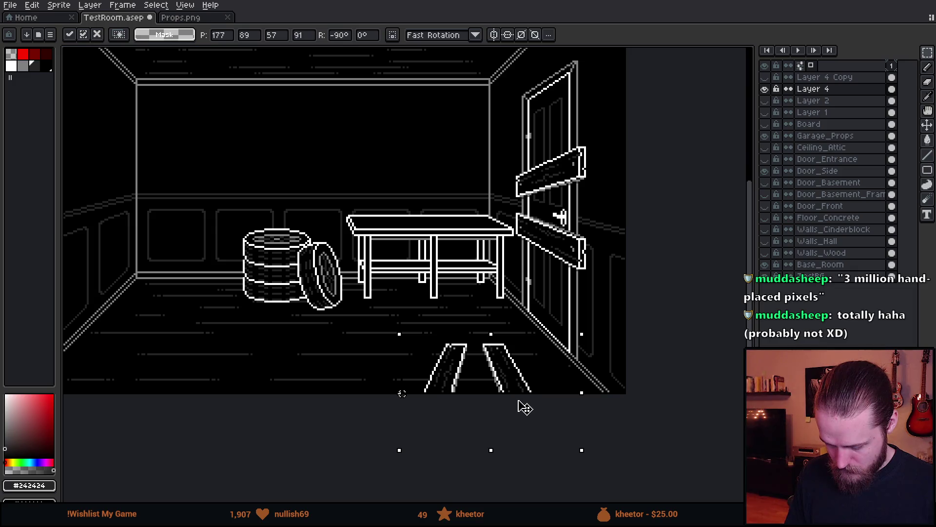
{"action": "scroll", "coordinate": [485, 388], "scroll_direction": "up", "scroll_amount": 2}
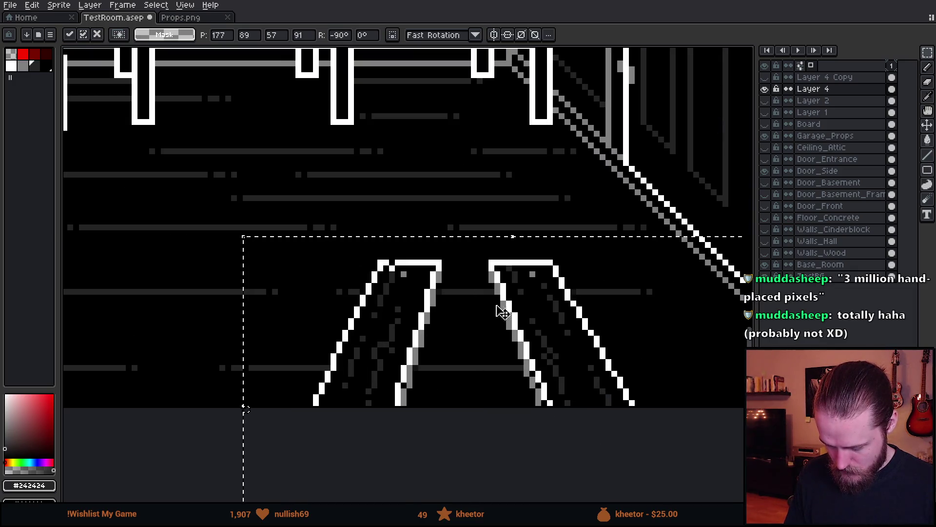
{"action": "scroll", "coordinate": [501, 303], "scroll_direction": "down", "scroll_amount": 3}
{"action": "mouse_move", "coordinate": [499, 307]}
{"action": "left_mouse_down"}
{"action": "mouse_move", "coordinate": [499, 292]}
{"action": "mouse_move", "coordinate": [528, 335]}
{"action": "mouse_move", "coordinate": [503, 295]}
{"action": "left_mouse_up"}
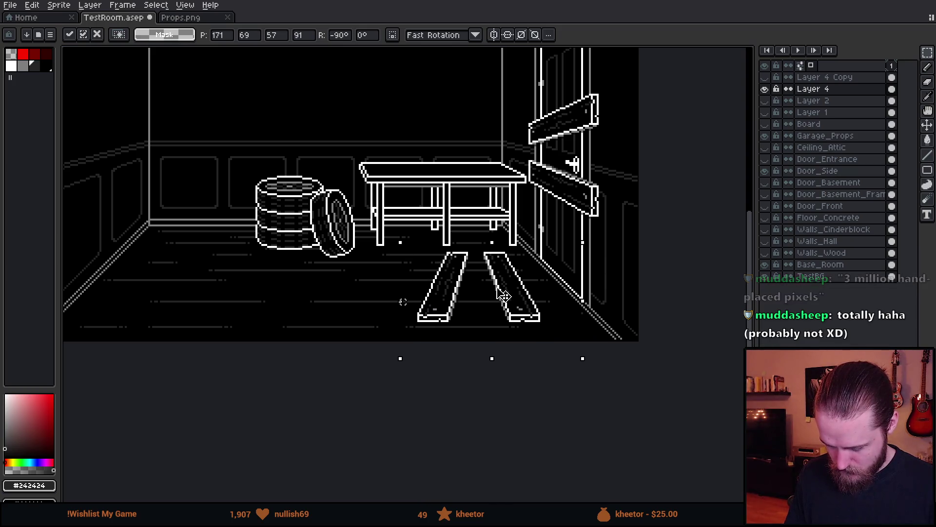
- Test vertical and horizontal flips, commit the boards on the floor, and lasso the left board
{"action": "key", "text": "shift+v"}
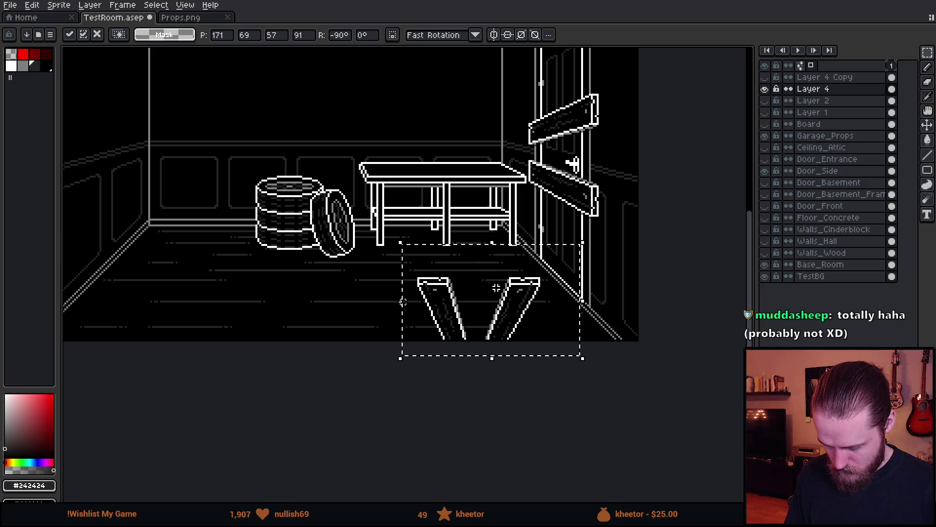
{"action": "key", "text": "shift+v"}
{"action": "key", "text": "shift+h"}
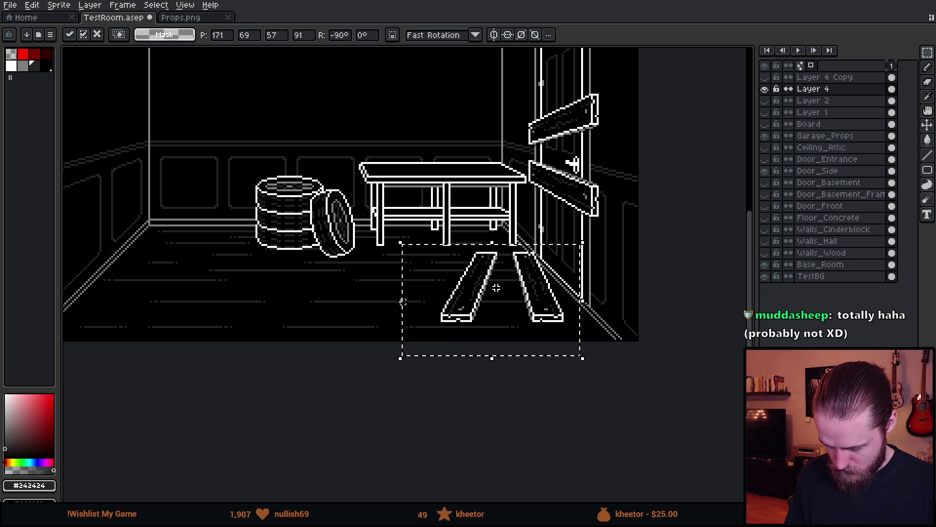
{"action": "key", "text": "shift+h"}
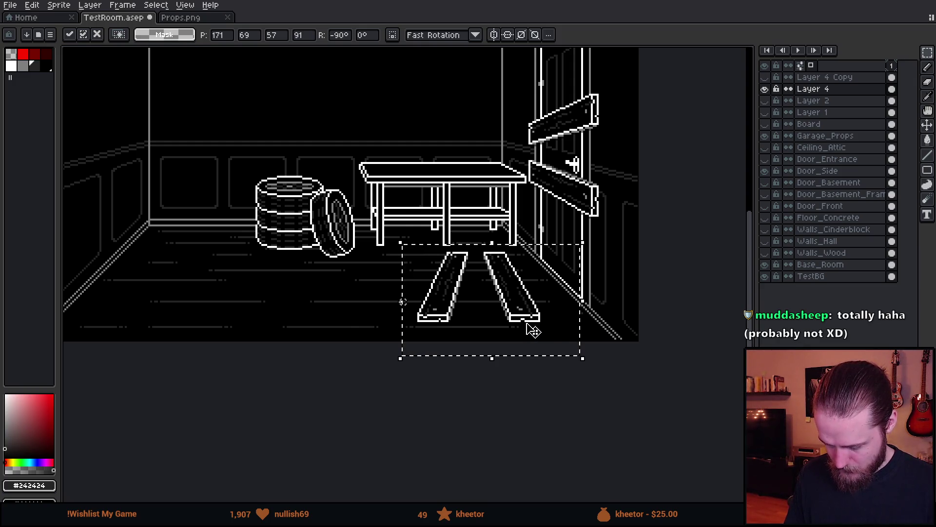
{"action": "scroll", "coordinate": [531, 328], "scroll_direction": "up", "scroll_amount": 1}
{"action": "scroll", "coordinate": [447, 299], "scroll_direction": "up", "scroll_amount": 1}
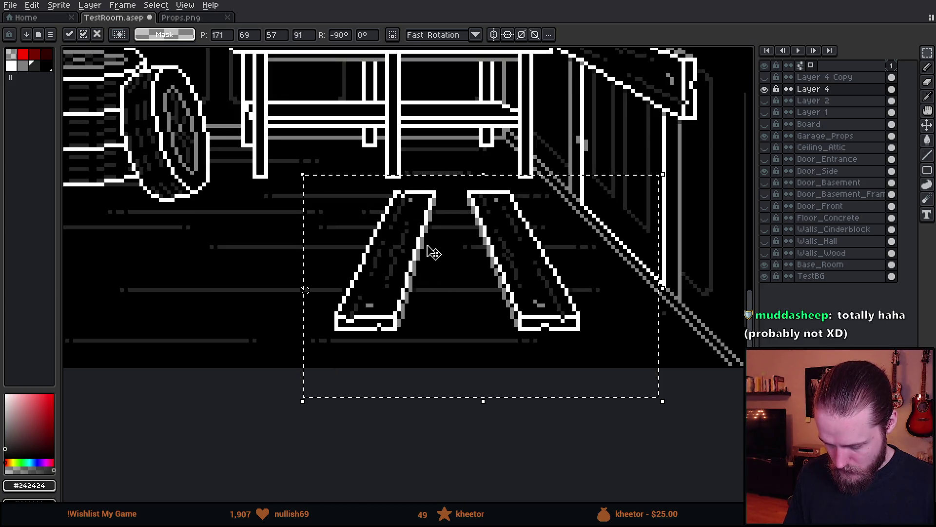
{"action": "scroll", "coordinate": [433, 243], "scroll_direction": "up", "scroll_amount": 2}
{"action": "left_click", "coordinate": [130, 245]}
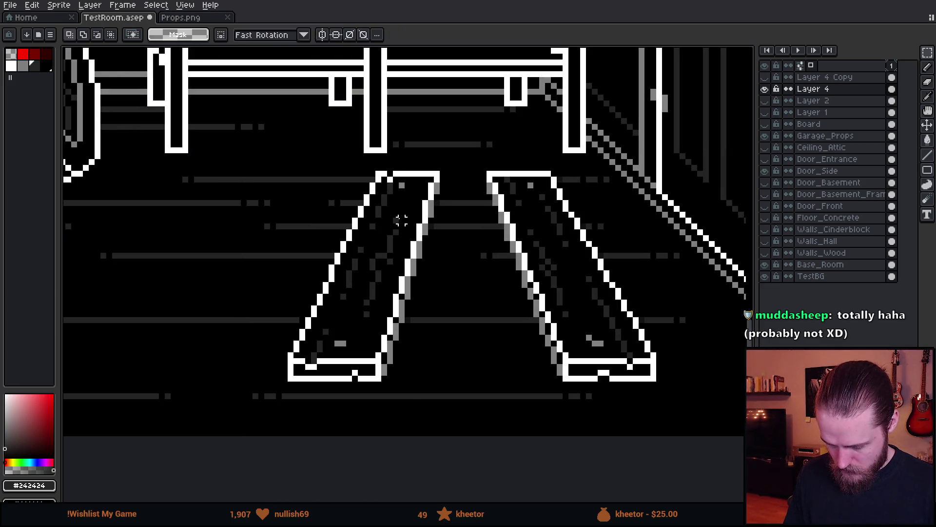
{"action": "key", "text": "q"}
{"action": "mouse_move", "coordinate": [410, 396]}
{"action": "left_mouse_down"}
{"action": "mouse_move", "coordinate": [463, 182]}
{"action": "mouse_move", "coordinate": [229, 359]}
{"action": "mouse_move", "coordinate": [383, 433]}
{"action": "left_mouse_up"}
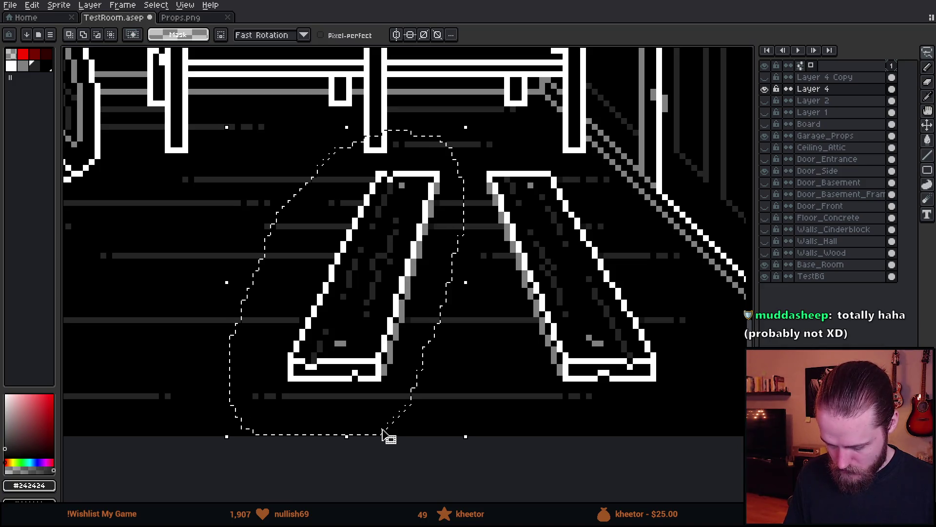
- Mirror the lassoed left board horizontally, shift it right, and confirm its placement
{"action": "key", "text": "shift+h"}
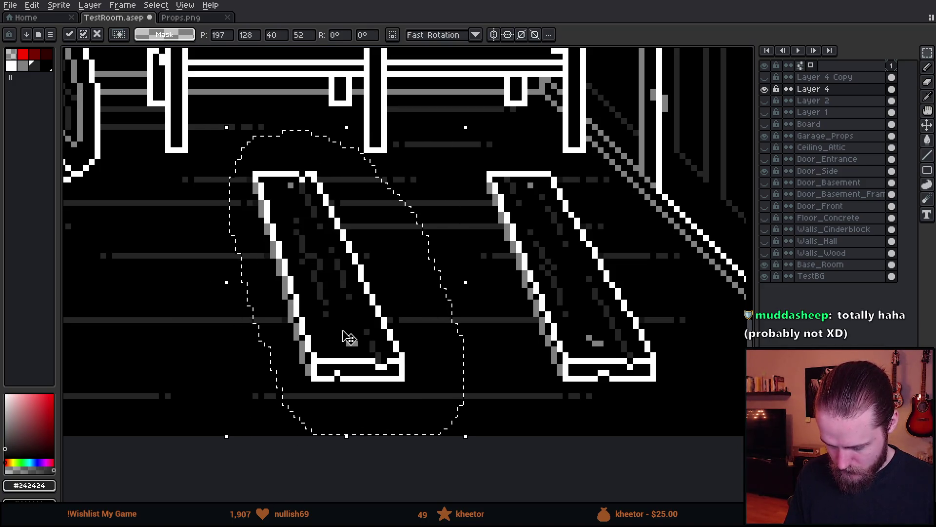
{"action": "mouse_move", "coordinate": [346, 336]}
{"action": "left_mouse_down"}
{"action": "mouse_move", "coordinate": [738, 327]}
{"action": "mouse_move", "coordinate": [318, 323]}
{"action": "mouse_move", "coordinate": [358, 338]}
{"action": "mouse_move", "coordinate": [349, 354]}
{"action": "left_mouse_up"}
{"action": "scroll", "coordinate": [737, 328], "scroll_direction": "down", "scroll_amount": 3}
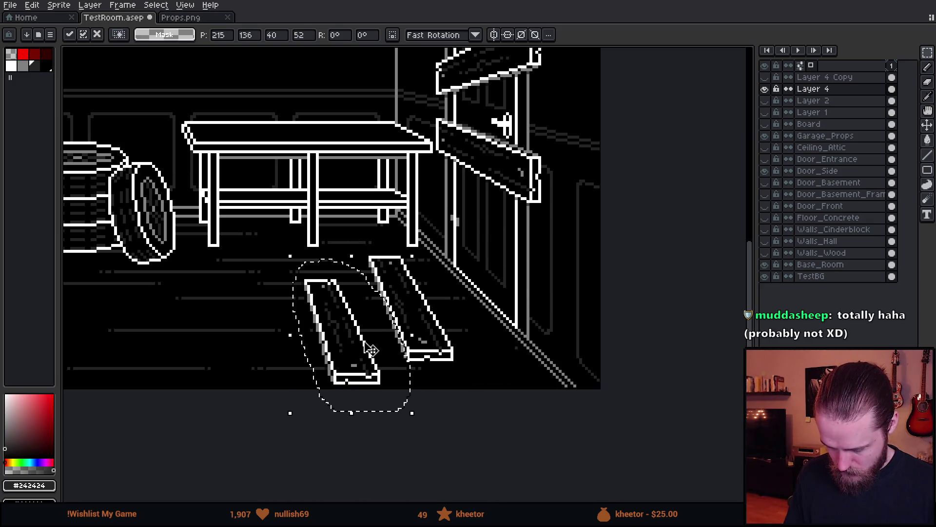
{"action": "key", "text": "Return"}
- Select both floor boards together and move them lower on the floor
{"action": "left_click_drag", "start_coordinate": [267, 219], "coordinate": [579, 389]}
{"action": "mouse_move", "coordinate": [470, 318]}
{"action": "left_mouse_down"}
{"action": "mouse_move", "coordinate": [498, 367]}
{"action": "mouse_move", "coordinate": [483, 378]}
{"action": "mouse_move", "coordinate": [476, 368]}
{"action": "left_mouse_up"}
{"action": "scroll", "coordinate": [476, 368], "scroll_direction": "down", "scroll_amount": 1}
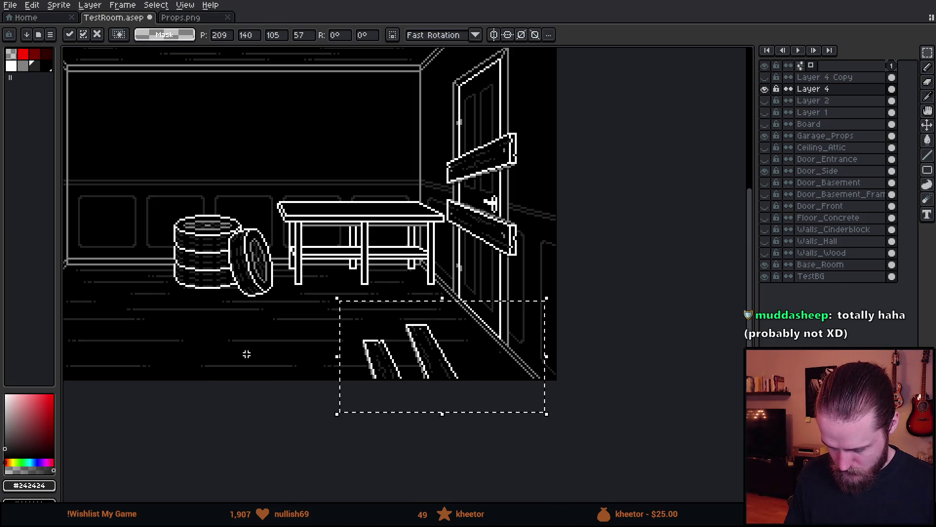
{"action": "left_click_drag", "start_coordinate": [245, 353], "coordinate": [414, 324]}
{"action": "mouse_move", "coordinate": [633, 359]}
{"action": "left_mouse_down"}
{"action": "mouse_move", "coordinate": [612, 384]}
{"action": "mouse_move", "coordinate": [638, 347]}
{"action": "mouse_move", "coordinate": [636, 361]}
{"action": "mouse_move", "coordinate": [554, 309]}
{"action": "mouse_move", "coordinate": [574, 314]}
{"action": "left_mouse_up"}
{"action": "scroll", "coordinate": [612, 384], "scroll_direction": "down", "scroll_amount": 2}
{"action": "scroll", "coordinate": [624, 379], "scroll_direction": "up", "scroll_amount": 4}
{"action": "left_click", "coordinate": [285, 291]}
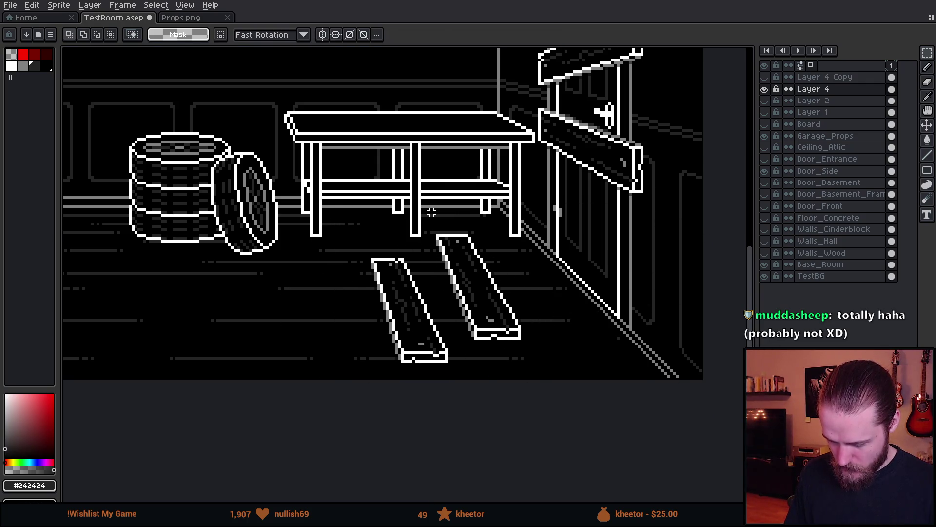
- Tilt the right board about 13.3° and push it mostly off the bottom-right edge
{"action": "mouse_move", "coordinate": [431, 212]}
{"action": "left_mouse_down"}
{"action": "mouse_move", "coordinate": [482, 363]}
{"action": "mouse_move", "coordinate": [472, 240]}
{"action": "left_mouse_up"}
{"action": "mouse_move", "coordinate": [519, 307]}
{"action": "left_mouse_down"}
{"action": "mouse_move", "coordinate": [479, 324]}
{"action": "mouse_move", "coordinate": [385, 303]}
{"action": "mouse_move", "coordinate": [412, 320]}
{"action": "mouse_move", "coordinate": [429, 307]}
{"action": "mouse_move", "coordinate": [490, 361]}
{"action": "mouse_move", "coordinate": [472, 314]}
{"action": "mouse_move", "coordinate": [460, 318]}
{"action": "left_mouse_up"}
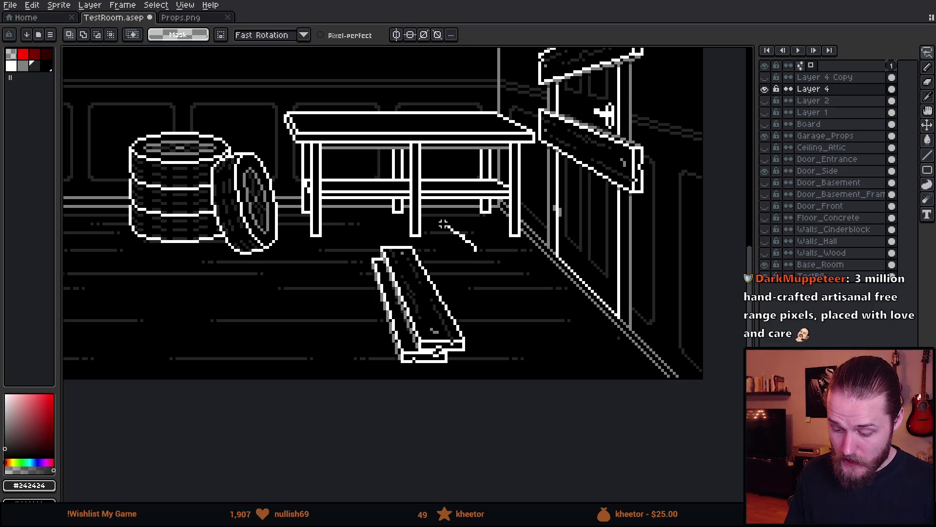
{"action": "mouse_move", "coordinate": [514, 352]}
{"action": "left_mouse_down"}
{"action": "mouse_move", "coordinate": [599, 404]}
{"action": "mouse_move", "coordinate": [654, 403]}
{"action": "mouse_move", "coordinate": [507, 315]}
{"action": "left_mouse_up"}
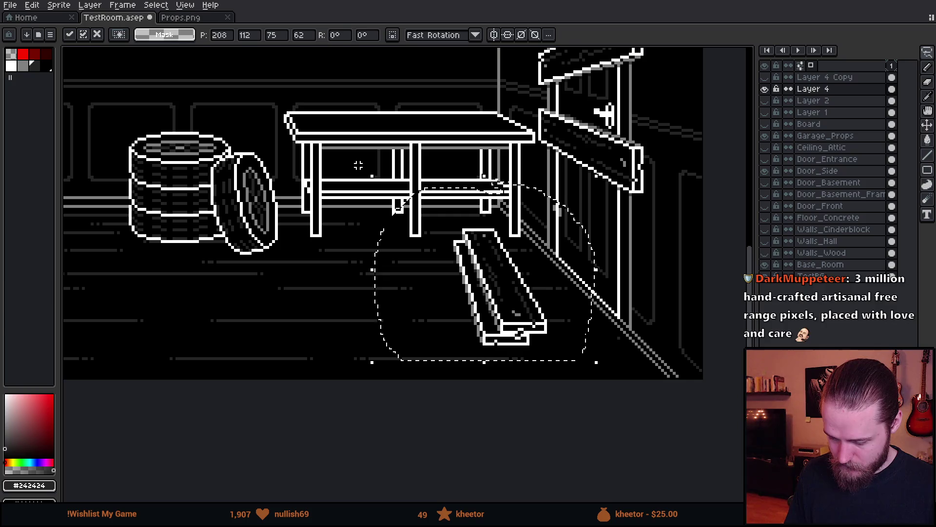
{"action": "left_click_drag", "start_coordinate": [359, 167], "coordinate": [325, 210]}
{"action": "mouse_move", "coordinate": [386, 262]}
{"action": "left_mouse_down"}
{"action": "mouse_move", "coordinate": [707, 411]}
{"action": "mouse_move", "coordinate": [704, 431]}
{"action": "mouse_move", "coordinate": [721, 421]}
{"action": "left_mouse_up"}
{"action": "key", "text": "ctrl+d"}
{"action": "scroll", "coordinate": [493, 349], "scroll_direction": "down", "scroll_amount": 4}
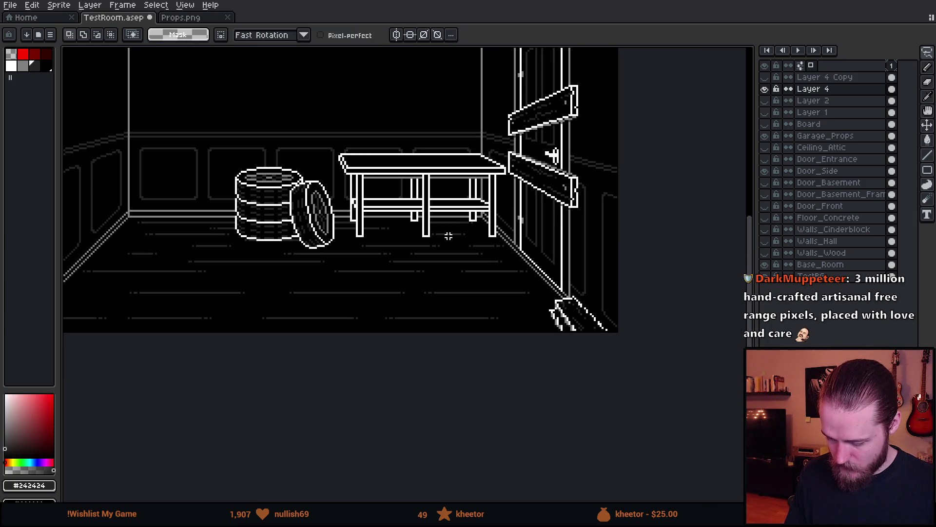
- Move the floor planks toward the canvas bottom, mirroring the left plank horizontally
{"action": "scroll", "coordinate": [499, 351], "scroll_direction": "up", "scroll_amount": 2}
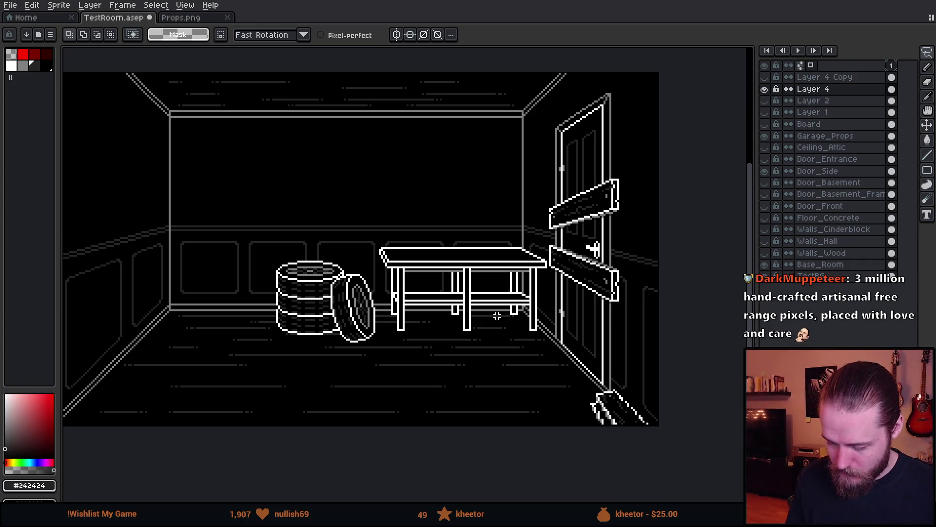
{"action": "left_click_drag", "start_coordinate": [515, 325], "coordinate": [480, 292]}
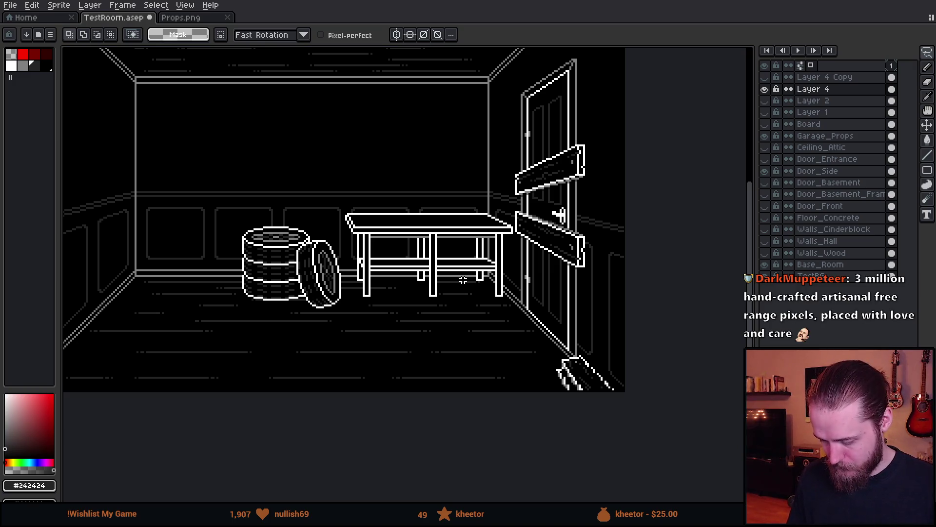
{"action": "left_click_drag", "start_coordinate": [517, 341], "coordinate": [519, 349]}
{"action": "left_click_drag", "start_coordinate": [633, 346], "coordinate": [469, 293]}
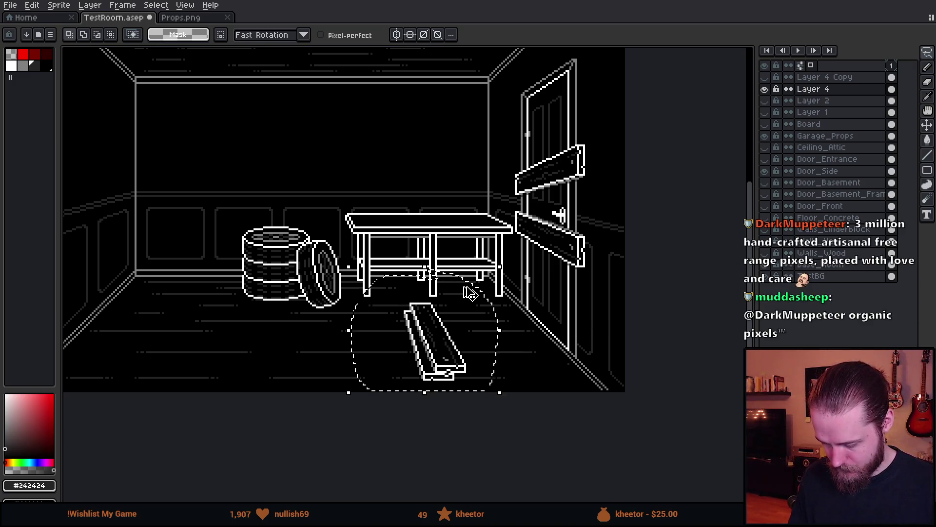
{"action": "key", "text": "ctrl+d"}
{"action": "mouse_move", "coordinate": [360, 271]}
{"action": "left_mouse_down"}
{"action": "mouse_move", "coordinate": [403, 365]}
{"action": "mouse_move", "coordinate": [473, 268]}
{"action": "mouse_move", "coordinate": [361, 271]}
{"action": "left_mouse_up"}
{"action": "mouse_move", "coordinate": [443, 369]}
{"action": "left_mouse_down"}
{"action": "mouse_move", "coordinate": [516, 426]}
{"action": "mouse_move", "coordinate": [560, 432]}
{"action": "mouse_move", "coordinate": [518, 380]}
{"action": "mouse_move", "coordinate": [477, 392]}
{"action": "mouse_move", "coordinate": [465, 373]}
{"action": "mouse_move", "coordinate": [488, 380]}
{"action": "mouse_move", "coordinate": [403, 308]}
{"action": "left_mouse_up"}
{"action": "key", "text": "shift+h"}
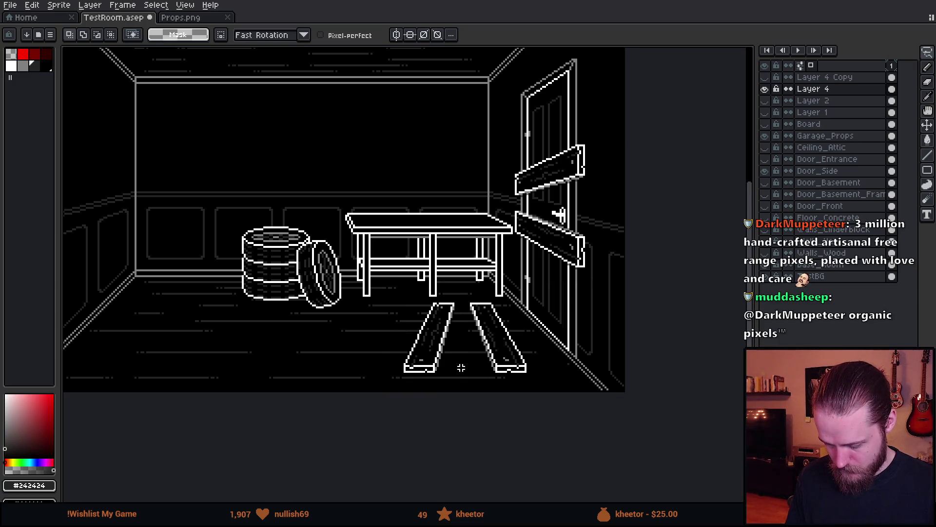
{"action": "mouse_move", "coordinate": [452, 288]}
{"action": "left_mouse_down"}
{"action": "mouse_move", "coordinate": [561, 370]}
{"action": "mouse_move", "coordinate": [453, 292]}
{"action": "left_mouse_up"}
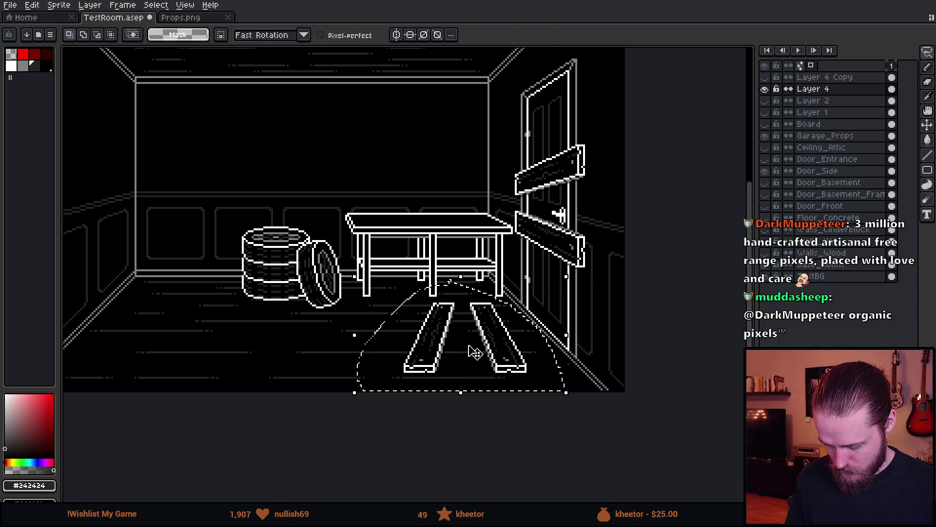
{"action": "mouse_move", "coordinate": [474, 352]}
{"action": "left_mouse_down"}
{"action": "mouse_move", "coordinate": [488, 398]}
{"action": "mouse_move", "coordinate": [477, 403]}
{"action": "mouse_move", "coordinate": [475, 393]}
{"action": "left_mouse_up"}
{"action": "scroll", "coordinate": [479, 394], "scroll_direction": "down", "scroll_amount": 3}
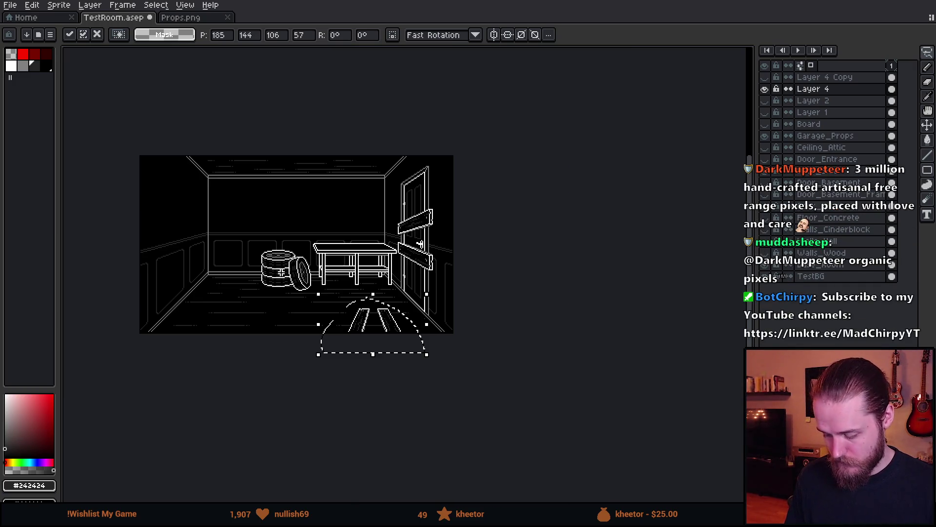
{"action": "key", "text": "ctrl+d"}
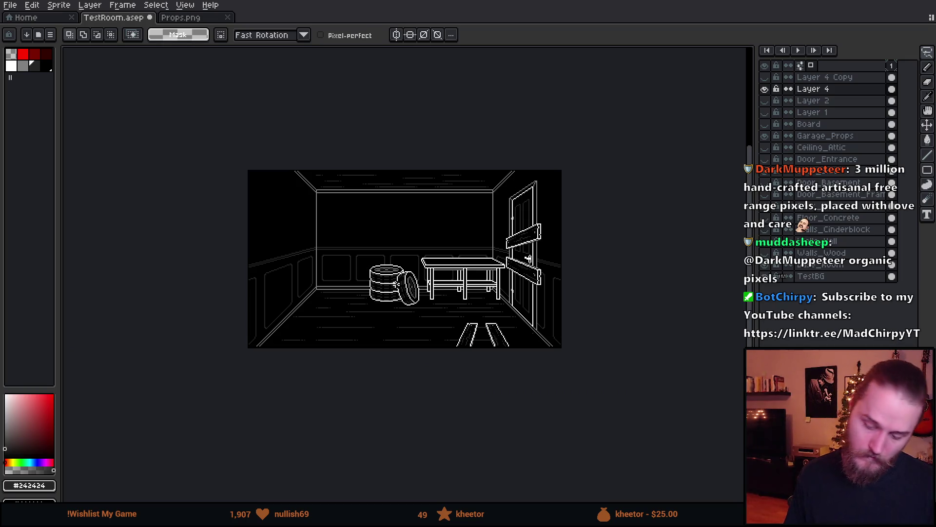
- Marquee-select the planks at bottom centre and shift them to the right
{"action": "left_click_drag", "start_coordinate": [470, 306], "coordinate": [479, 308]}
{"action": "scroll", "coordinate": [499, 293], "scroll_direction": "up", "scroll_amount": 2}
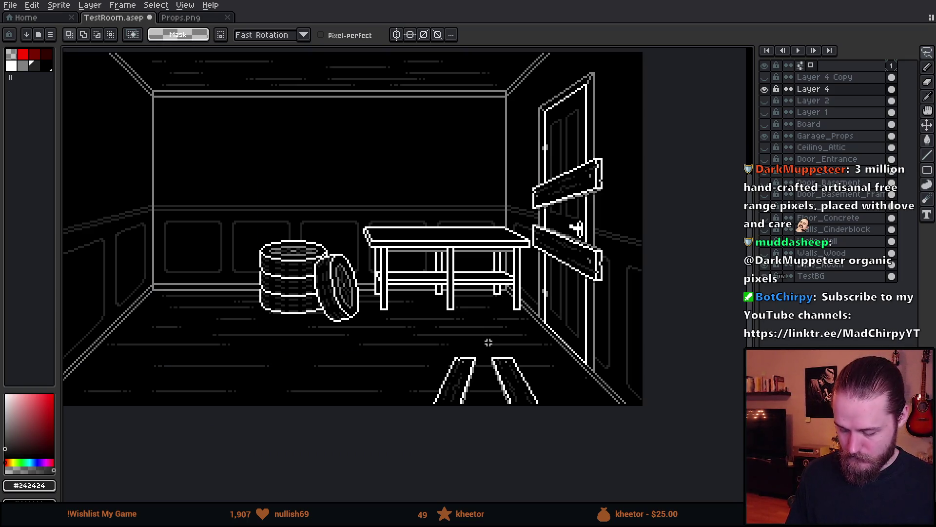
{"action": "key", "text": "m"}
{"action": "left_click_drag", "start_coordinate": [427, 343], "coordinate": [550, 463]}
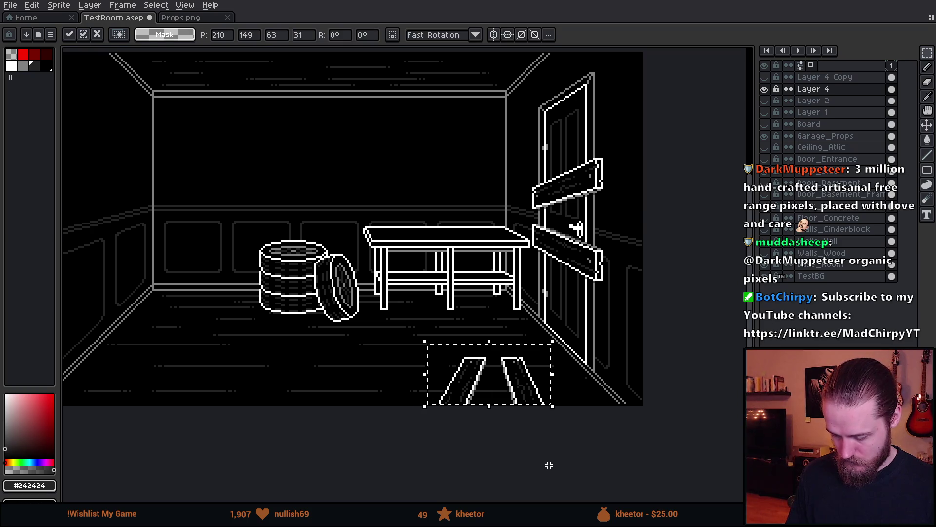
{"action": "key", "text": "ctrl+d"}
{"action": "left_click_drag", "start_coordinate": [409, 343], "coordinate": [545, 483]}
{"action": "left_click_drag", "start_coordinate": [490, 403], "coordinate": [539, 402]}
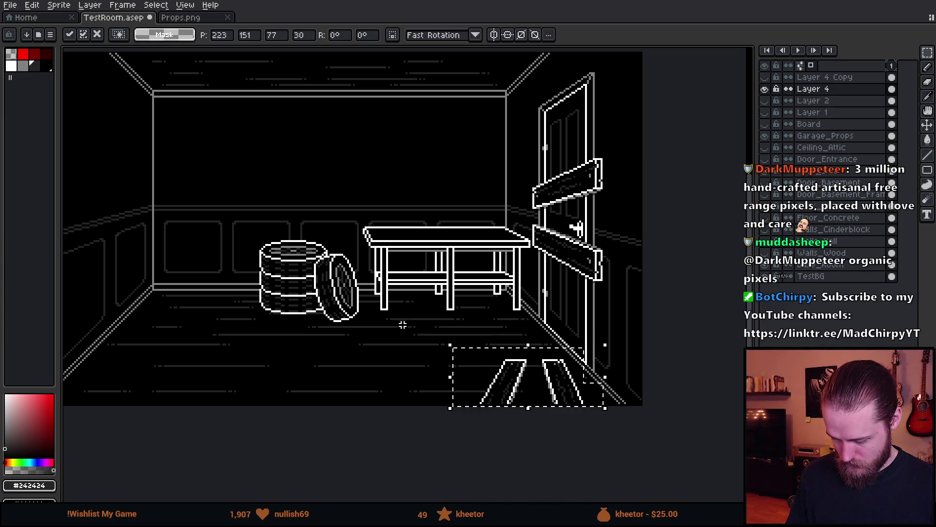
{"action": "key", "text": "Return"}
{"action": "scroll", "coordinate": [401, 323], "scroll_direction": "down", "scroll_amount": 2}
{"action": "left_click_drag", "start_coordinate": [401, 324], "coordinate": [447, 343]}
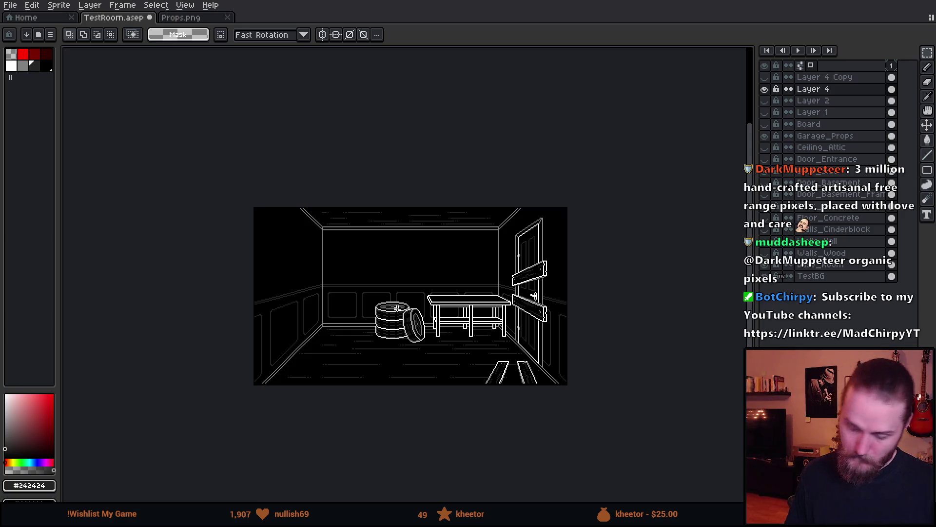
{"action": "scroll", "coordinate": [512, 360], "scroll_direction": "up", "scroll_amount": 2}
{"action": "scroll", "coordinate": [518, 360], "scroll_direction": "up", "scroll_amount": 2}
- Sample white from the line art and draw a white pixel line from the door edge
{"action": "key", "text": "i"}
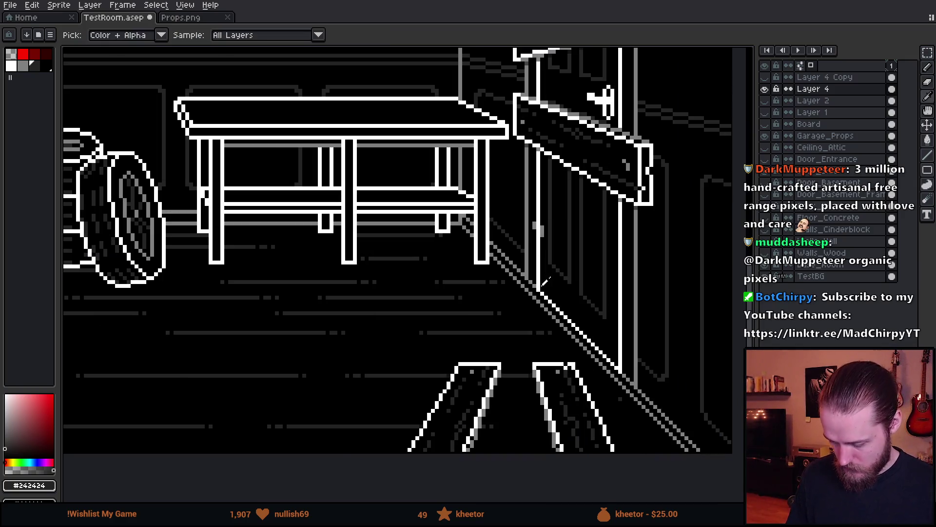
{"action": "left_click", "coordinate": [539, 287]}
{"action": "key", "text": "b"}
{"action": "left_click", "coordinate": [538, 292]}
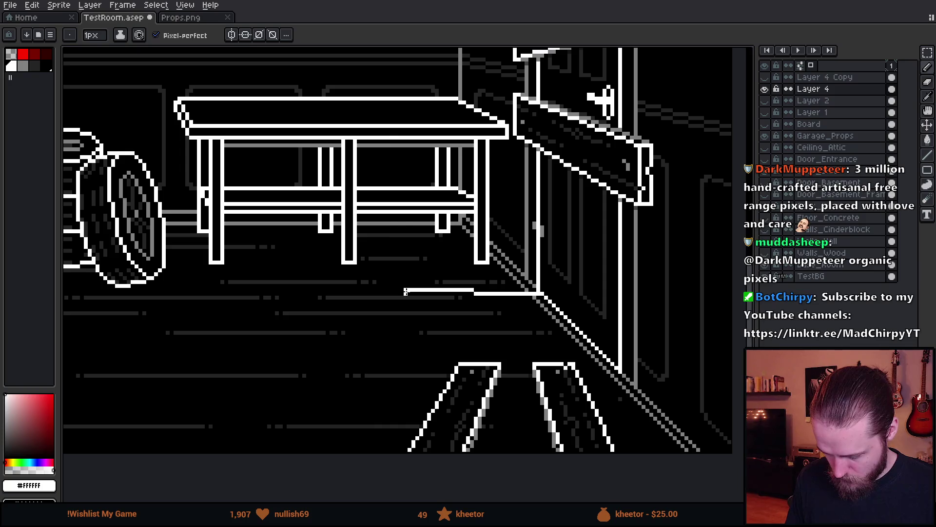
{"action": "scroll", "coordinate": [405, 291], "scroll_direction": "down", "scroll_amount": 3}
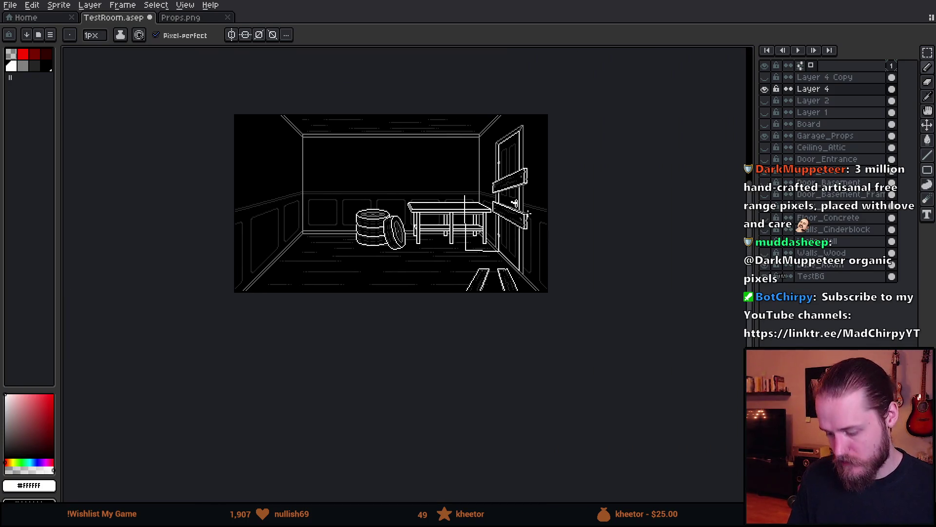
{"action": "key", "text": "v"}
{"action": "key", "text": "m"}
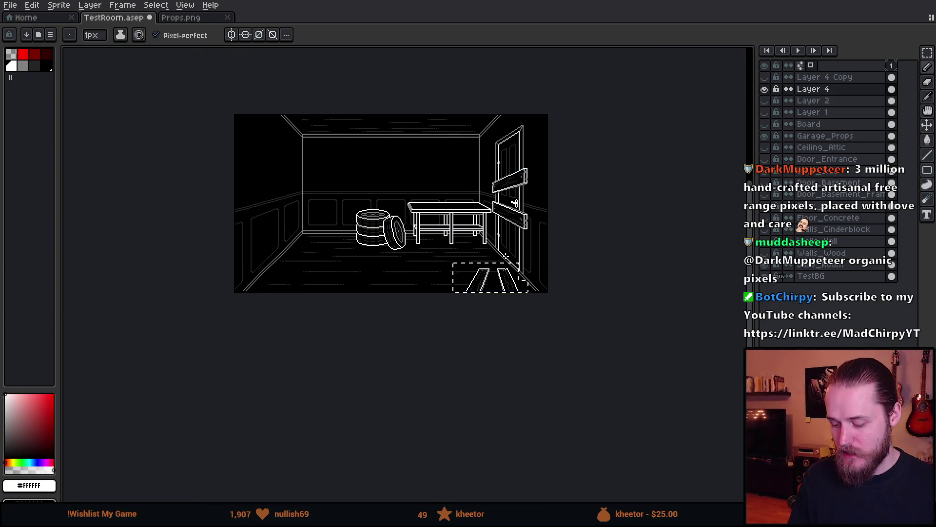
{"action": "scroll", "coordinate": [509, 201], "scroll_direction": "up", "scroll_amount": 1}
{"action": "key", "text": "ctrl+d"}
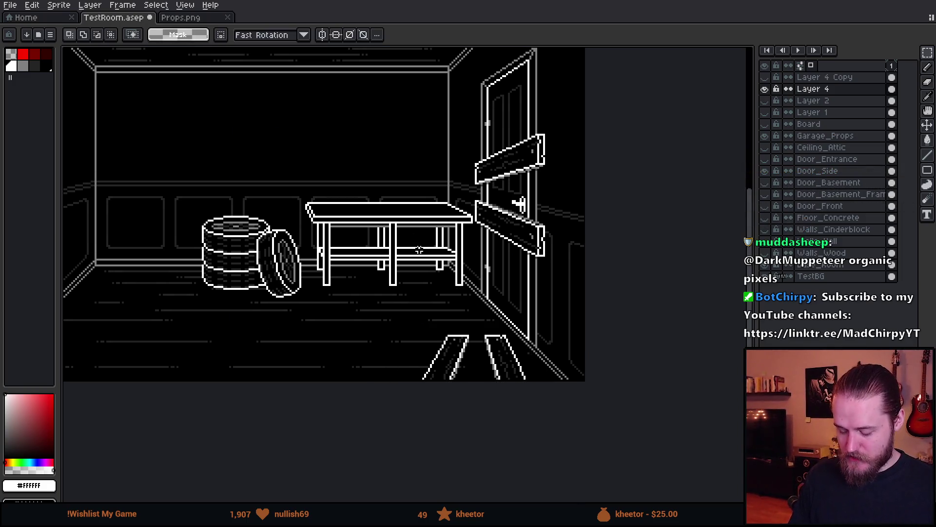
{"action": "scroll", "coordinate": [420, 254], "scroll_direction": "down", "scroll_amount": 1}
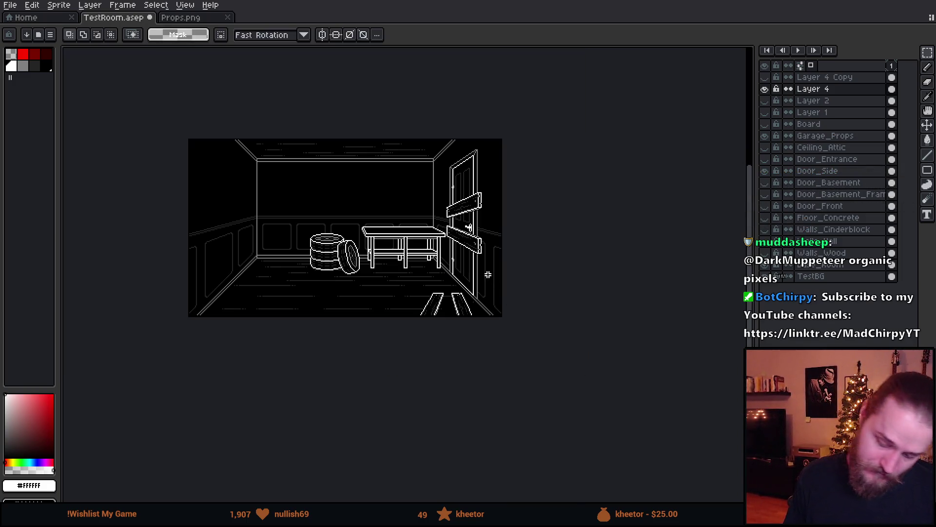
{"action": "scroll", "coordinate": [487, 274], "scroll_direction": "up", "scroll_amount": 1}
{"action": "scroll", "coordinate": [476, 289], "scroll_direction": "down", "scroll_amount": 1}
{"action": "scroll", "coordinate": [475, 290], "scroll_direction": "up", "scroll_amount": 2}
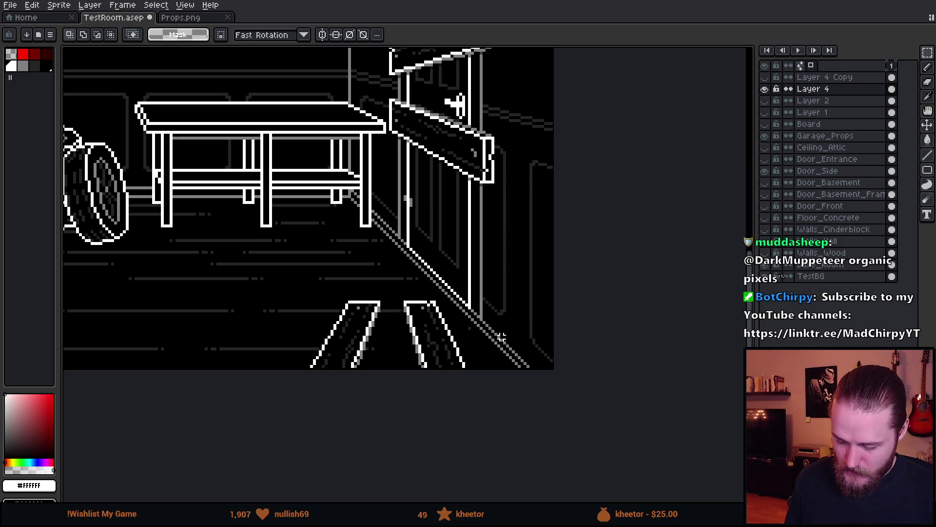
- Sketch a red arc and V mark beside the door boards with a 6px red pencil
{"action": "key", "text": "q"}
{"action": "mouse_move", "coordinate": [544, 356]}
{"action": "left_mouse_down"}
{"action": "mouse_move", "coordinate": [519, 415]}
{"action": "mouse_move", "coordinate": [547, 361]}
{"action": "left_mouse_up"}
{"action": "key", "text": "ctrl+d"}
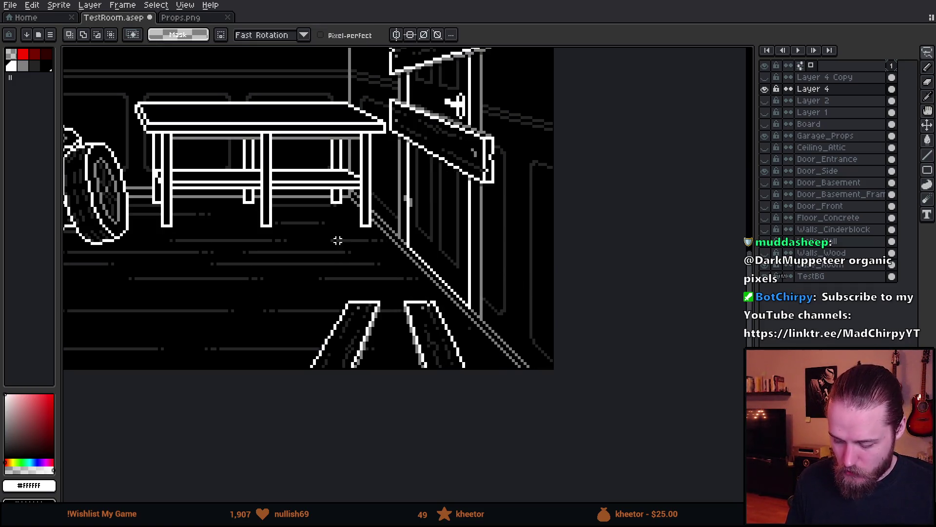
{"action": "scroll", "coordinate": [337, 242], "scroll_direction": "down", "scroll_amount": 1}
{"action": "scroll", "coordinate": [337, 241], "scroll_direction": "up", "scroll_amount": 1}
{"action": "key", "text": "i"}
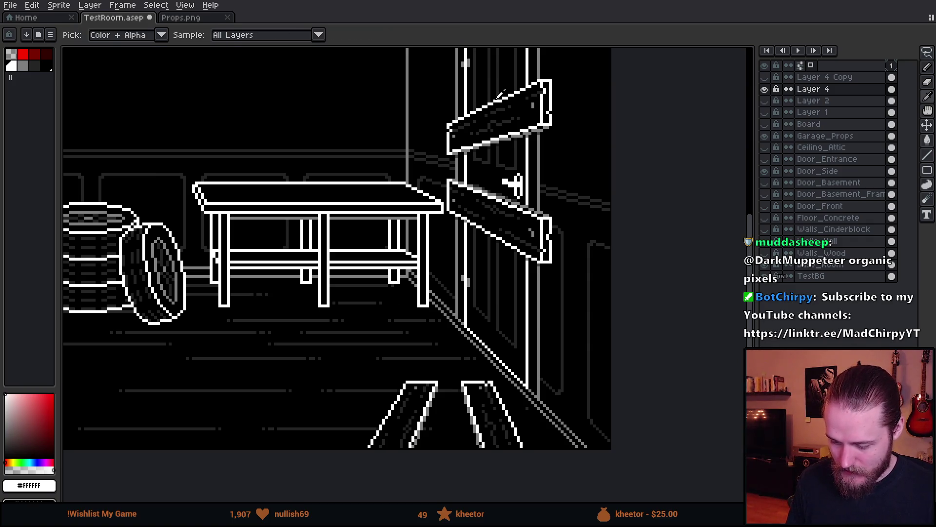
{"action": "key", "text": "b"}
{"action": "left_click", "coordinate": [22, 54]}
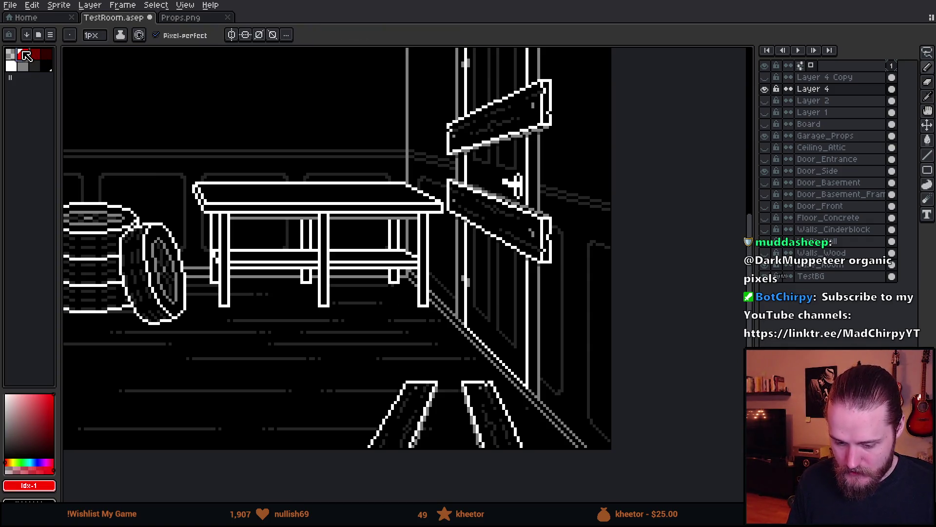
{"action": "key", "text": "plus"}
{"action": "key", "text": "plus"}
{"action": "key", "text": "plus"}
{"action": "mouse_move", "coordinate": [506, 134]}
{"action": "left_mouse_down"}
{"action": "mouse_move", "coordinate": [307, 273]}
{"action": "mouse_move", "coordinate": [308, 390]}
{"action": "left_mouse_up"}
{"action": "mouse_move", "coordinate": [236, 259]}
{"action": "left_mouse_down"}
{"action": "mouse_move", "coordinate": [271, 349]}
{"action": "mouse_move", "coordinate": [418, 312]}
{"action": "left_mouse_up"}
{"action": "scroll", "coordinate": [404, 341], "scroll_direction": "down", "scroll_amount": 3}
{"action": "scroll", "coordinate": [400, 359], "scroll_direction": "up", "scroll_amount": 3}
- Undo the red strokes and plank placements, then clear the selection
{"action": "key", "text": "ctrl+z"}
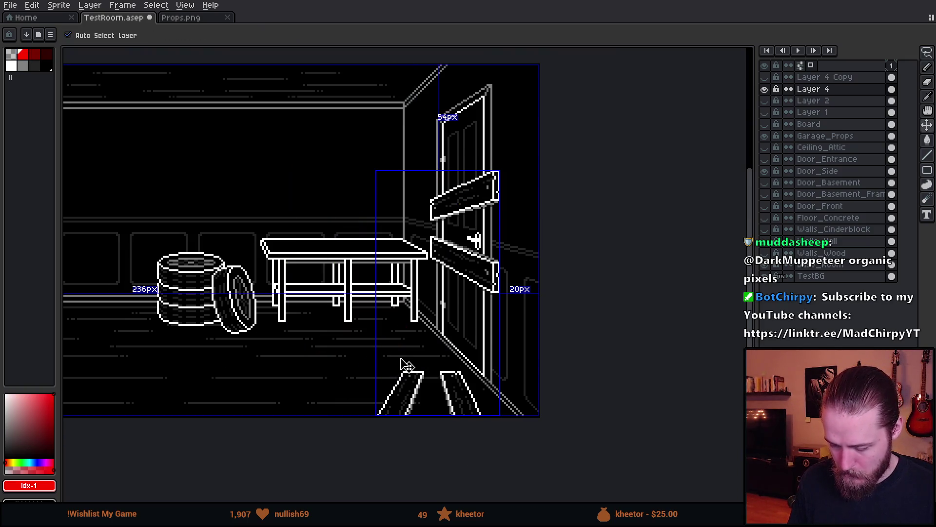
{"action": "scroll", "coordinate": [468, 295], "scroll_direction": "up", "scroll_amount": 1}
{"action": "key", "text": "ctrl+z"}
{"action": "key", "text": "ctrl+z"}
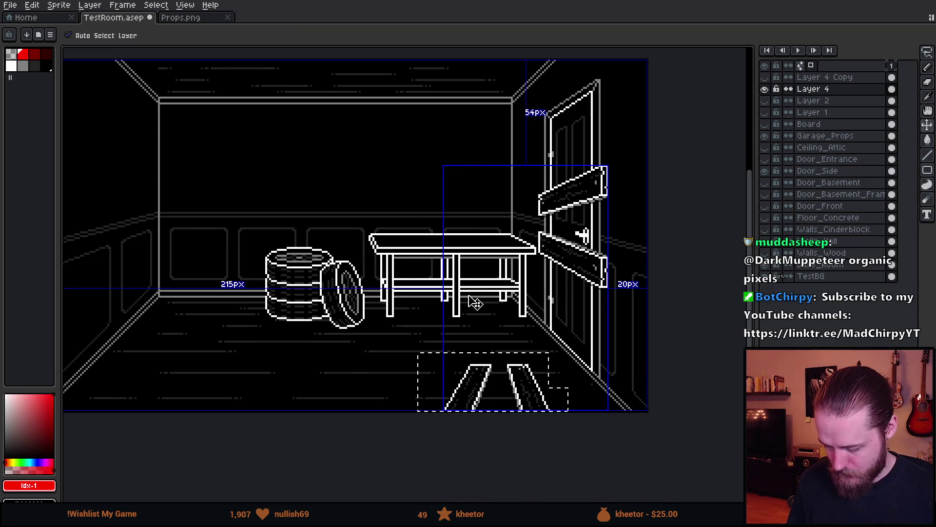
{"action": "key", "text": "ctrl+z"}
{"action": "key", "text": "ctrl+z"}
{"action": "key", "text": "ctrl+z"}
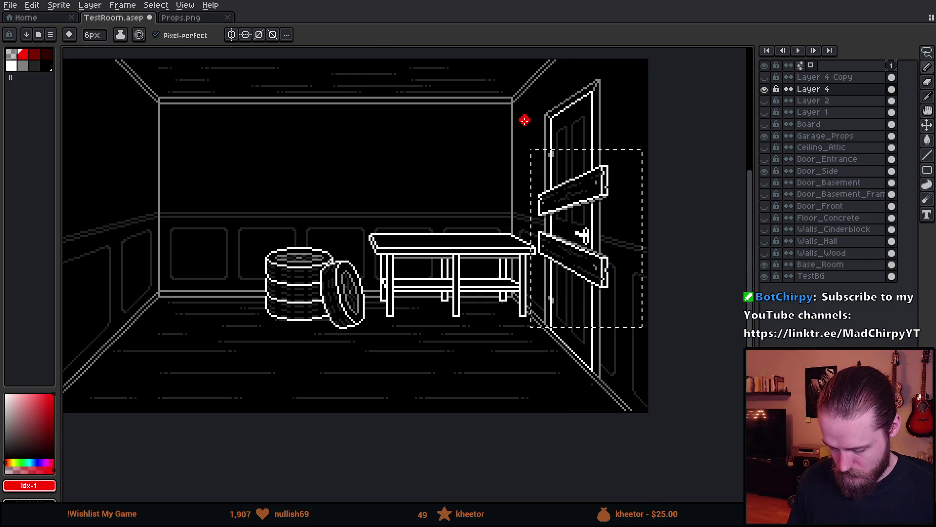
{"action": "key", "text": "m"}
{"action": "key", "text": "ctrl+d"}
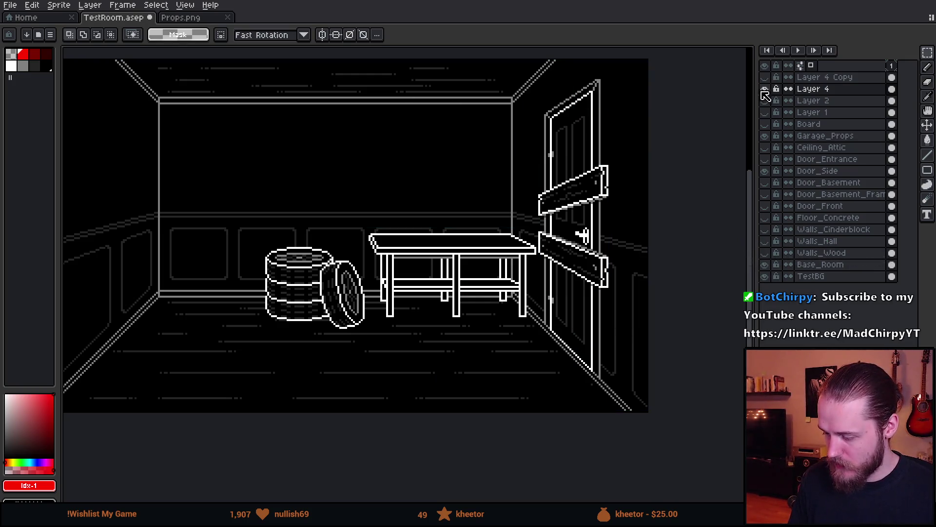
- Rename the door-board layer Layer 4 to 'Boards'
{"action": "left_click", "coordinate": [765, 88]}
{"action": "left_click", "coordinate": [765, 89]}
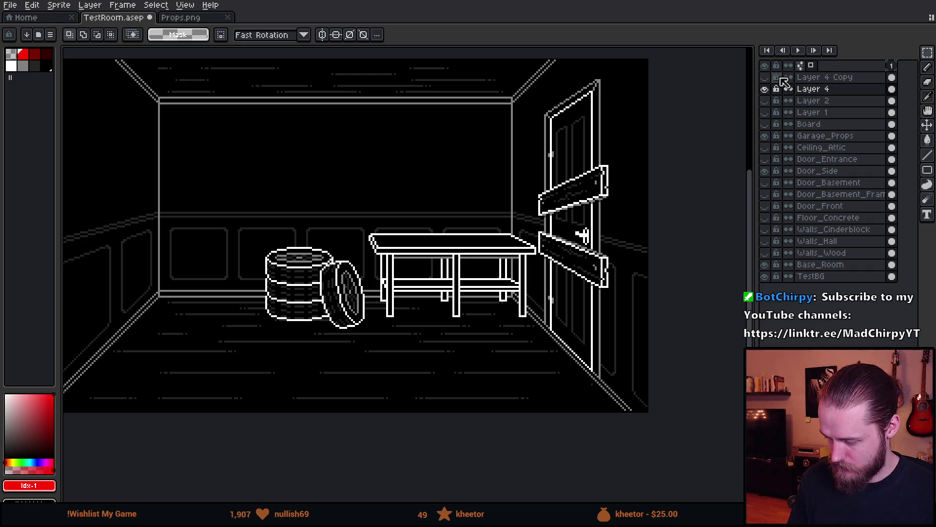
{"action": "left_click", "coordinate": [767, 78]}
{"action": "left_click", "coordinate": [766, 78]}
{"action": "double_click", "coordinate": [812, 91]}
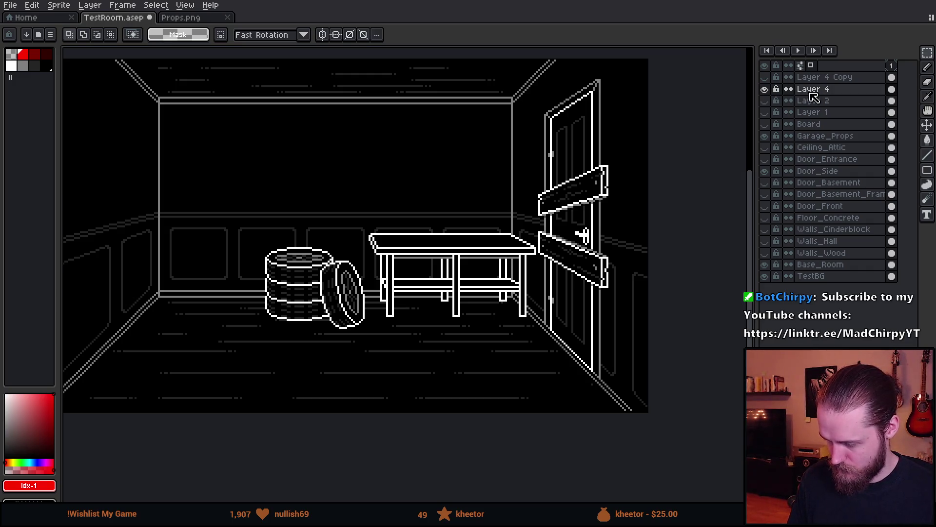
{"action": "type", "text": "Boards"}
{"action": "key", "text": "Return"}
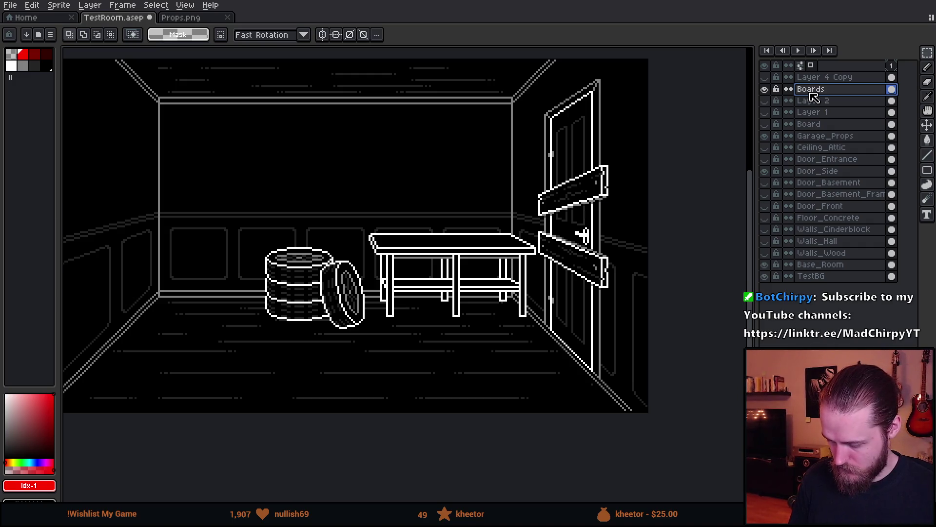
- Delete Layer 2 and the other spare layers, including the old Board layer
{"action": "left_click", "coordinate": [812, 103]}
{"action": "key", "text": "Delete"}
{"action": "key", "text": "Delete"}
{"action": "key", "text": "Delete"}
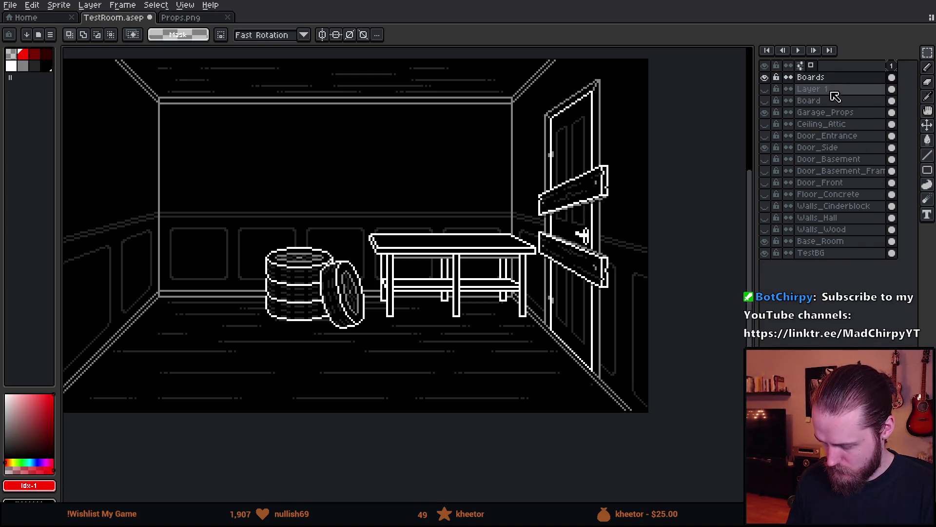
{"action": "left_click", "coordinate": [774, 90]}
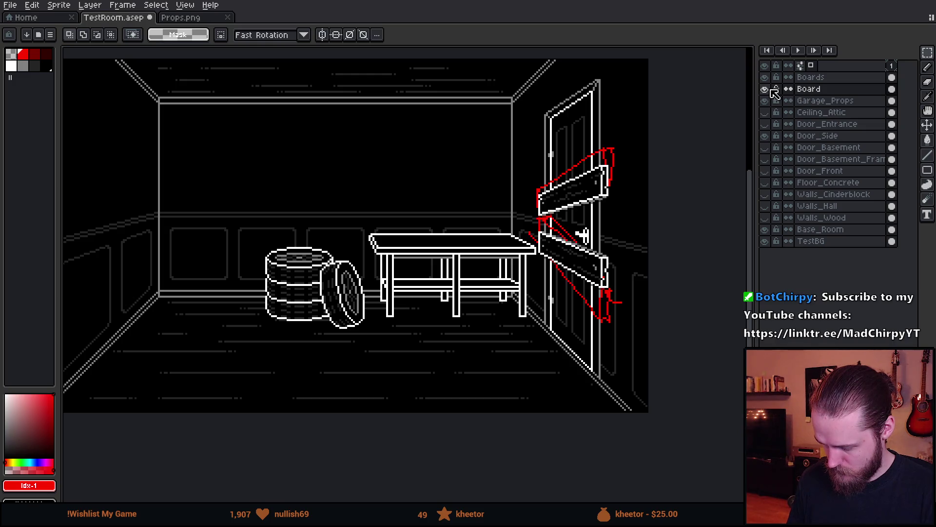
{"action": "key", "text": "Delete"}
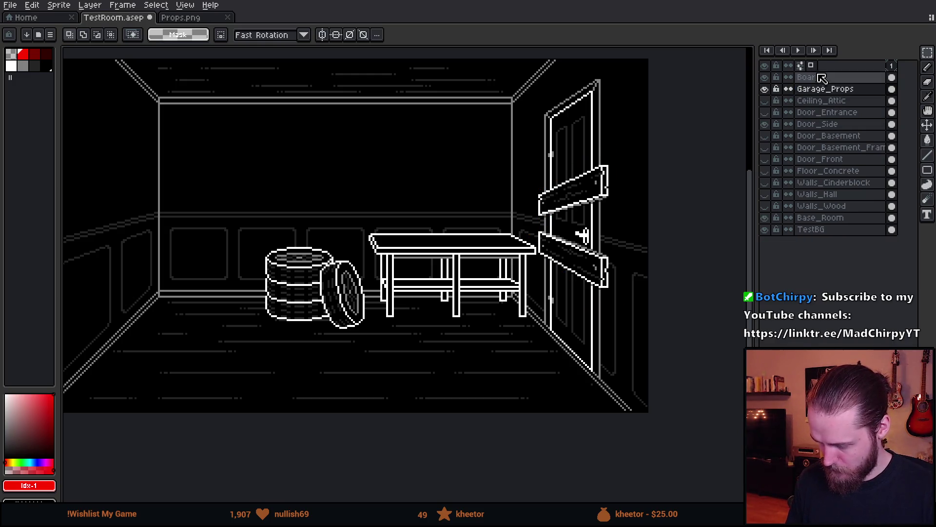
- Attempt a paste into Props.png and cancel the accidental table paste
{"action": "left_click_drag", "start_coordinate": [477, 121], "coordinate": [664, 351]}
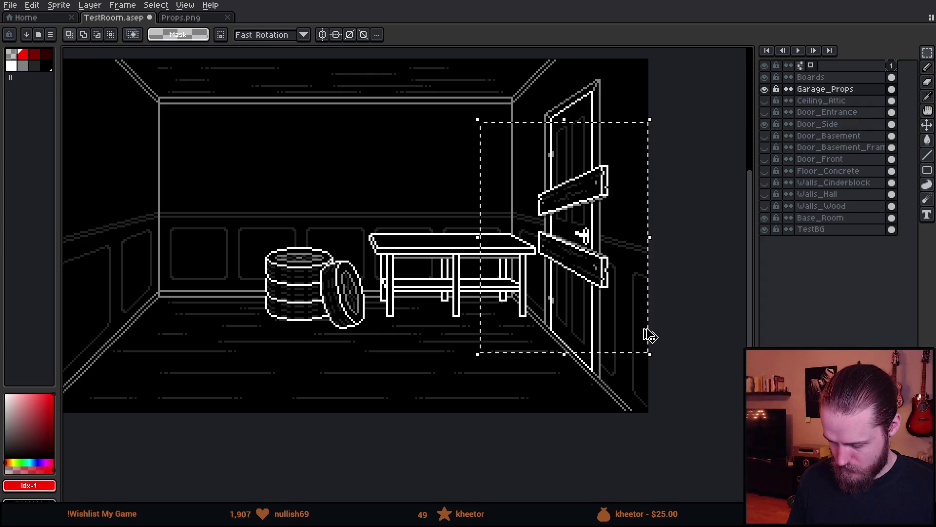
{"action": "scroll", "coordinate": [612, 307], "scroll_direction": "down", "scroll_amount": 2}
{"action": "scroll", "coordinate": [610, 305], "scroll_direction": "up", "scroll_amount": 2}
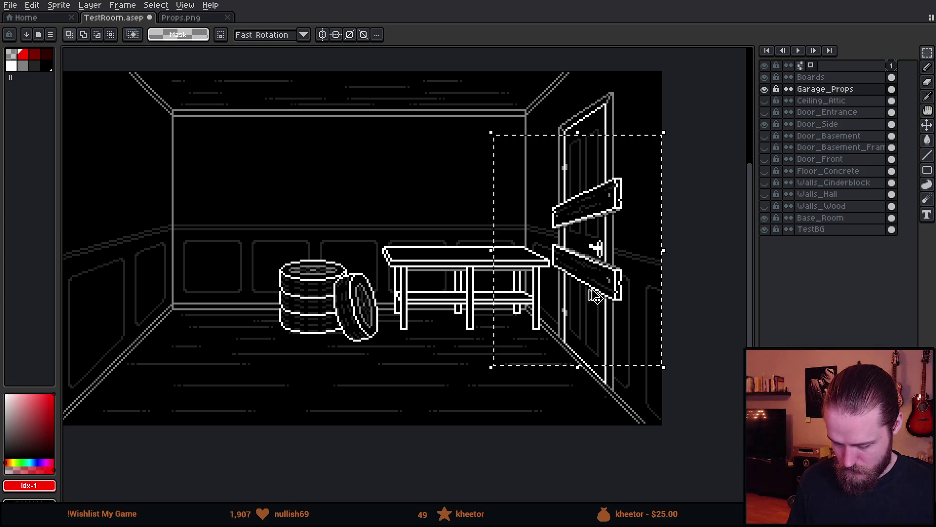
{"action": "key", "text": "ctrl+d"}
{"action": "left_click", "coordinate": [191, 20]}
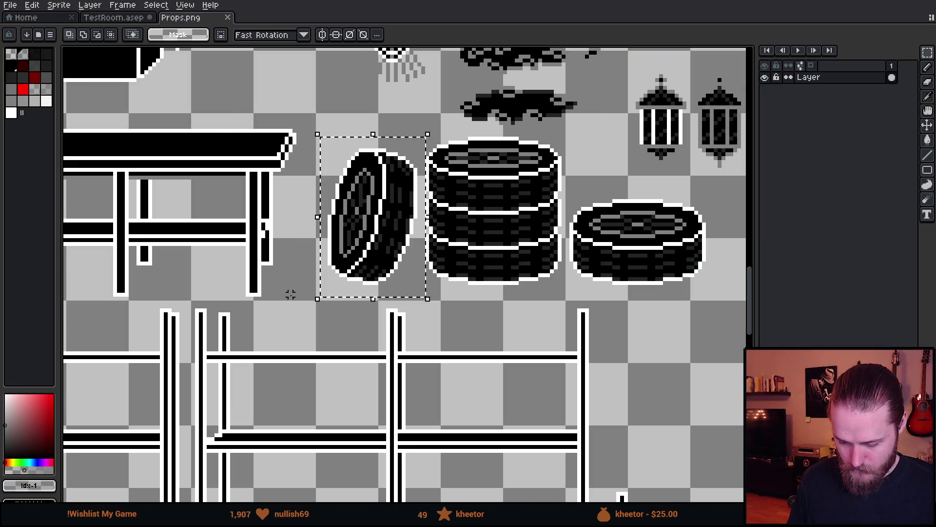
{"action": "scroll", "coordinate": [290, 298], "scroll_direction": "down", "scroll_amount": 1}
{"action": "scroll", "coordinate": [429, 367], "scroll_direction": "up", "scroll_amount": 1}
{"action": "key", "text": "ctrl+v"}
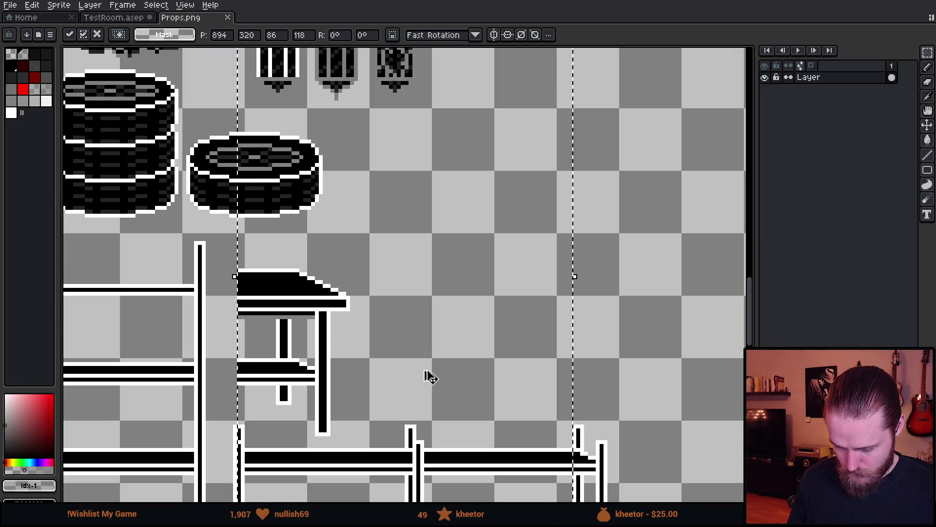
{"action": "key", "text": "Escape"}
- Copy the two boards from the Boards layer and paste them beside the tyres in Props.png
{"action": "left_click", "coordinate": [114, 18]}
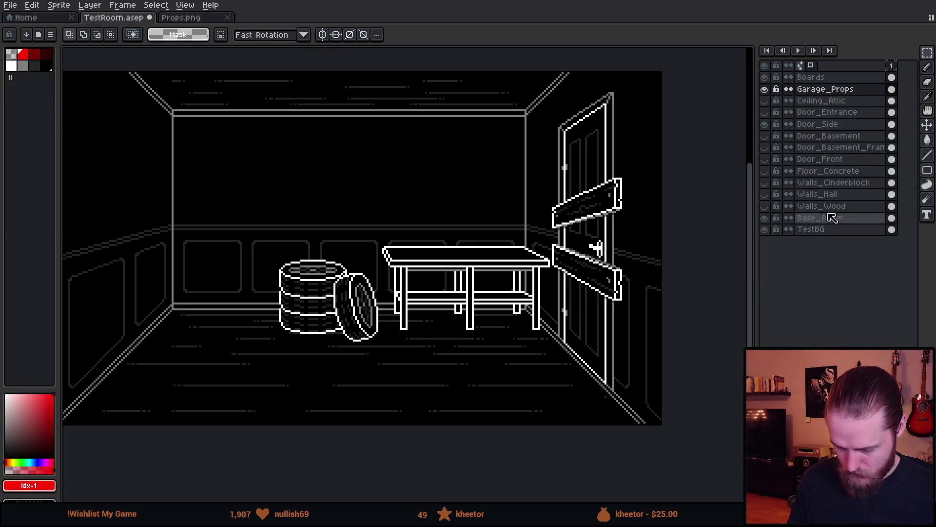
{"action": "left_click", "coordinate": [824, 77]}
{"action": "left_click_drag", "start_coordinate": [500, 136], "coordinate": [654, 332]}
{"action": "key", "text": "ctrl+c"}
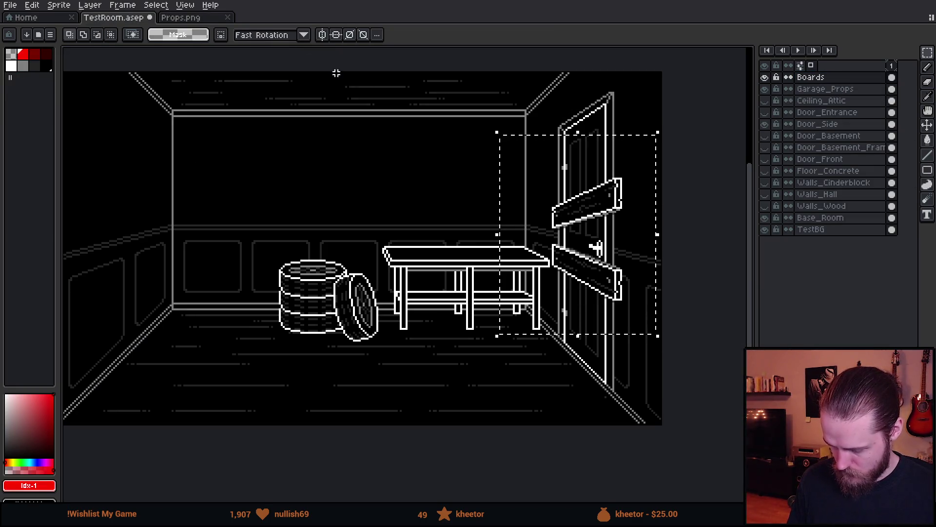
{"action": "left_click", "coordinate": [202, 20]}
{"action": "key", "text": "ctrl+v"}
{"action": "mouse_move", "coordinate": [419, 279]}
{"action": "left_mouse_down"}
{"action": "mouse_move", "coordinate": [431, 243]}
{"action": "mouse_move", "coordinate": [419, 235]}
{"action": "left_mouse_up"}
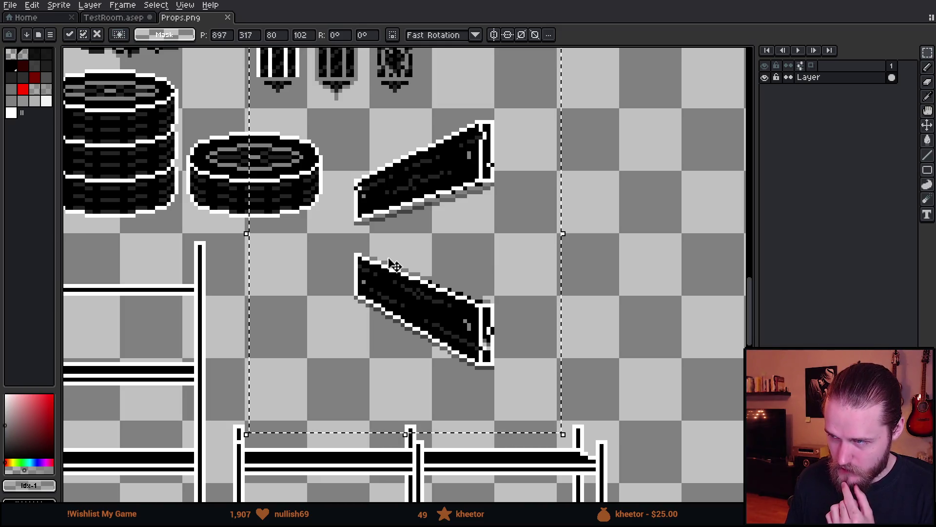
- Drop the pasted boards and nudge the lower board's end slightly right
{"action": "scroll", "coordinate": [391, 265], "scroll_direction": "down", "scroll_amount": 1}
{"action": "left_click", "coordinate": [211, 223]}
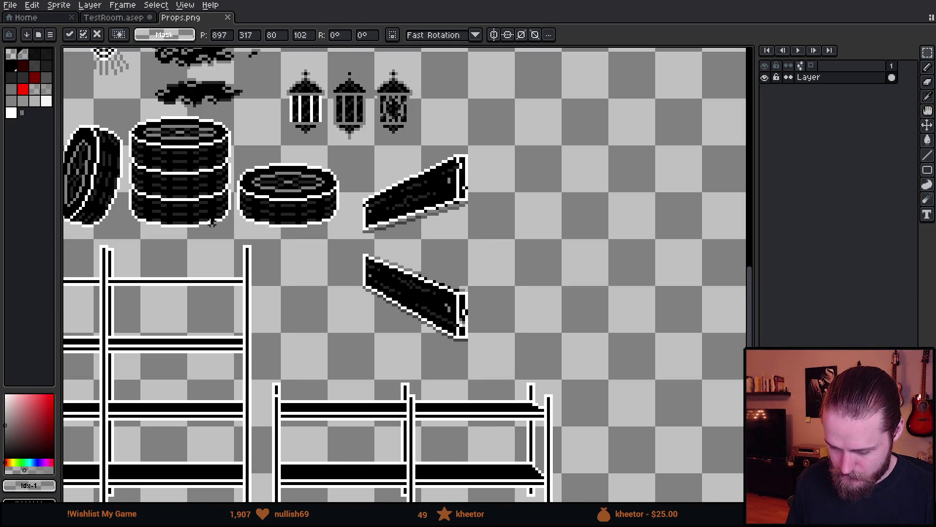
{"action": "scroll", "coordinate": [423, 325], "scroll_direction": "up", "scroll_amount": 6}
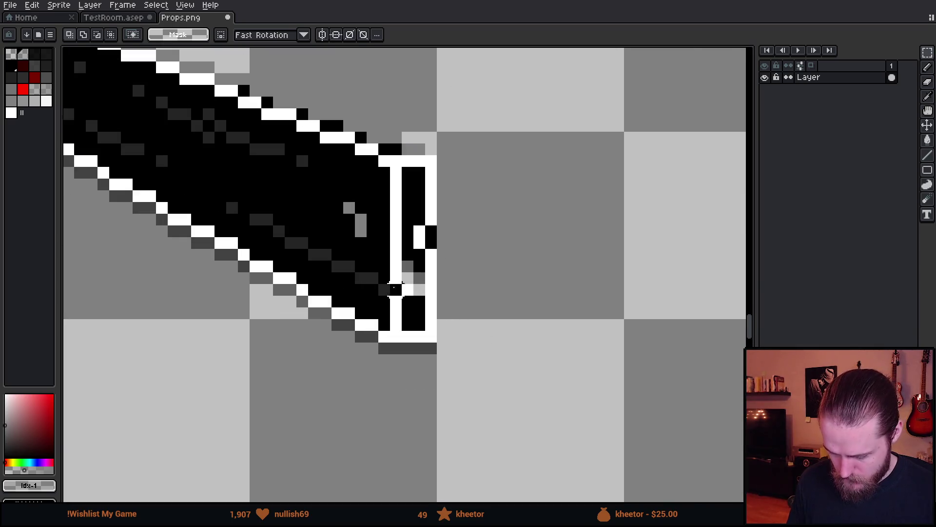
{"action": "scroll", "coordinate": [423, 309], "scroll_direction": "down", "scroll_amount": 4}
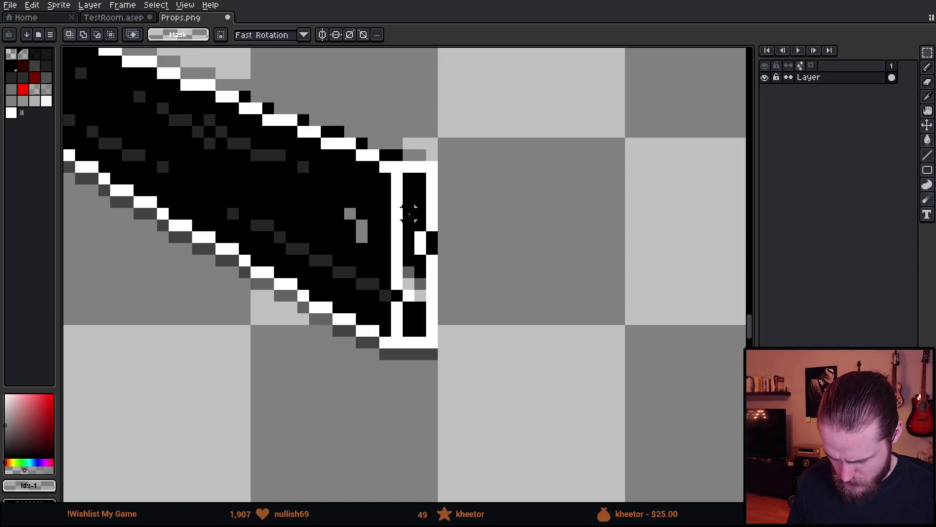
{"action": "left_click_drag", "start_coordinate": [385, 119], "coordinate": [532, 418]}
{"action": "mouse_move", "coordinate": [481, 353]}
{"action": "left_mouse_down"}
{"action": "mouse_move", "coordinate": [549, 349]}
{"action": "mouse_move", "coordinate": [499, 349]}
{"action": "left_mouse_up"}
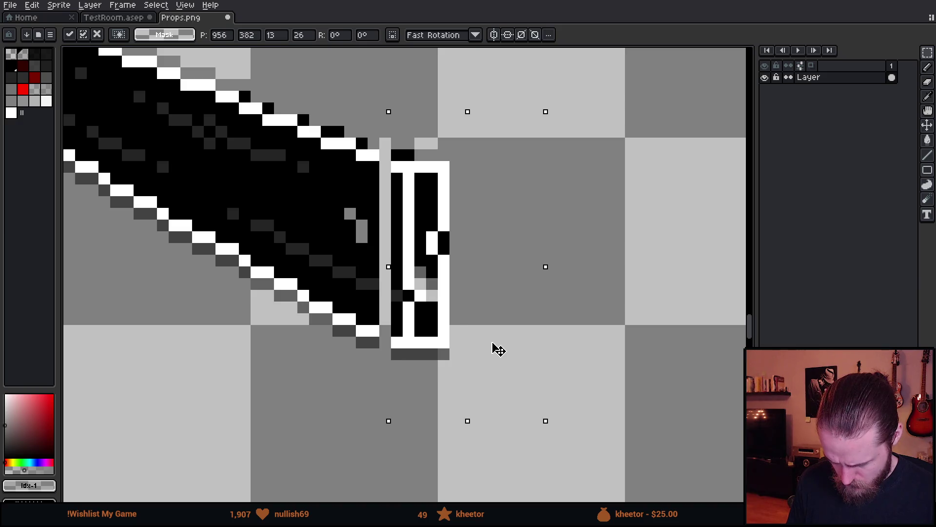
{"action": "key", "text": "Return"}
{"action": "key", "text": "ctrl+d"}
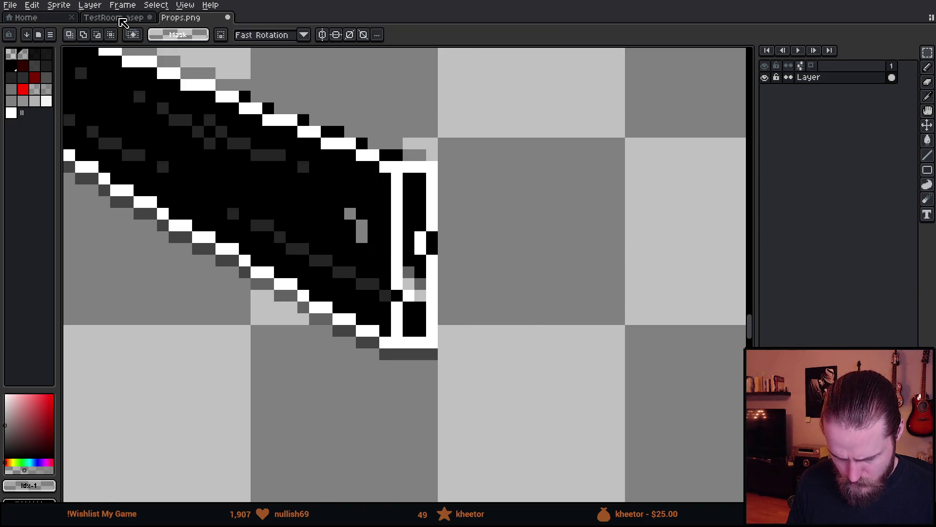
- Paint the lower board's two stray grey pixels black, then return to Unity
{"action": "left_click", "coordinate": [117, 18]}
{"action": "scroll", "coordinate": [608, 330], "scroll_direction": "up", "scroll_amount": 4}
{"action": "scroll", "coordinate": [603, 335], "scroll_direction": "down", "scroll_amount": 3}
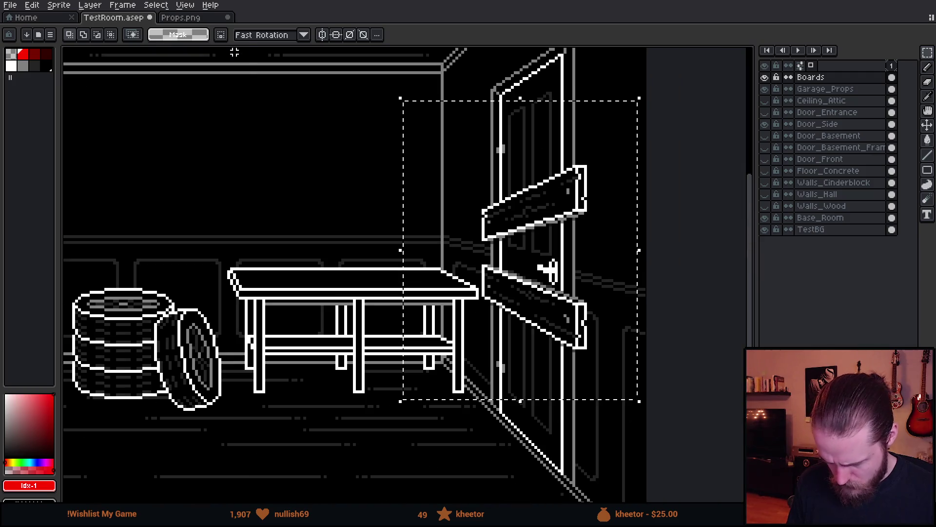
{"action": "scroll", "coordinate": [584, 332], "scroll_direction": "up", "scroll_amount": 1}
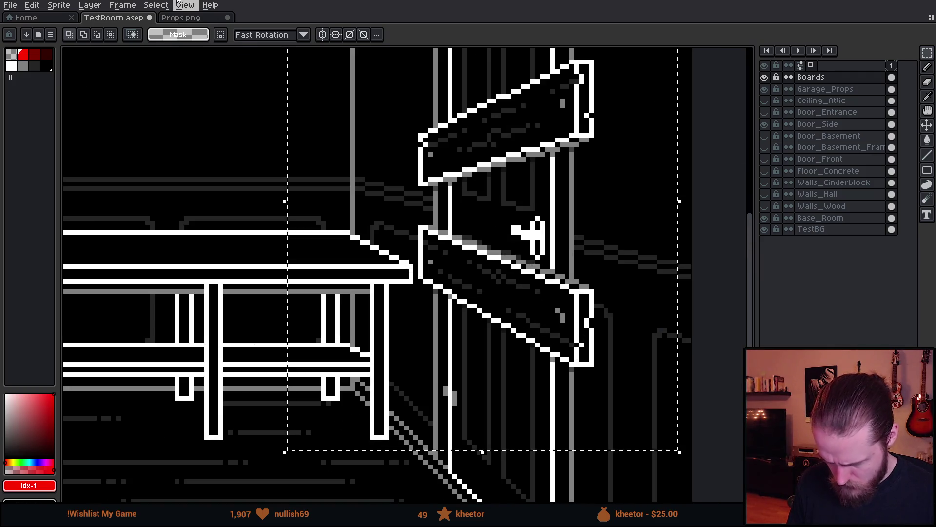
{"action": "left_click", "coordinate": [181, 18]}
{"action": "scroll", "coordinate": [446, 280], "scroll_direction": "up", "scroll_amount": 3}
{"action": "left_click", "coordinate": [384, 238], "text": "alt"}
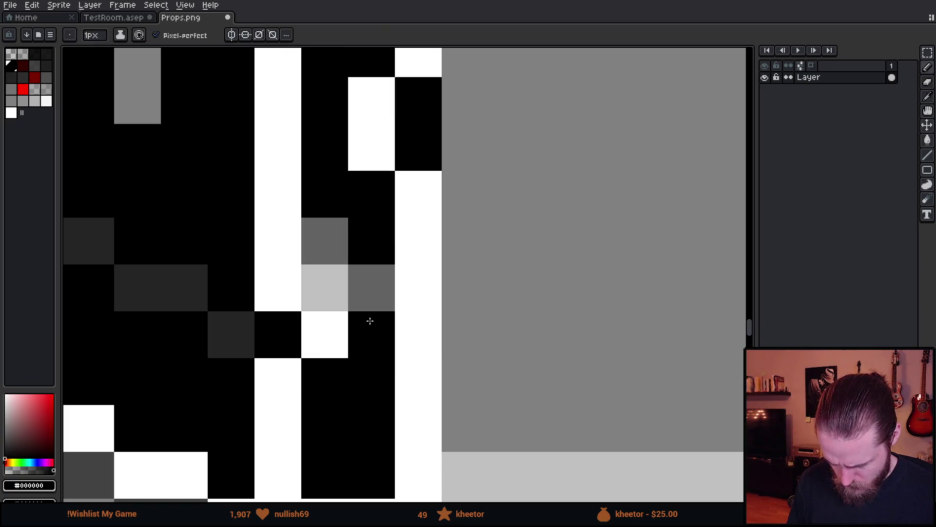
{"action": "left_click_drag", "start_coordinate": [364, 291], "coordinate": [324, 226]}
{"action": "scroll", "coordinate": [391, 334], "scroll_direction": "down", "scroll_amount": 4}
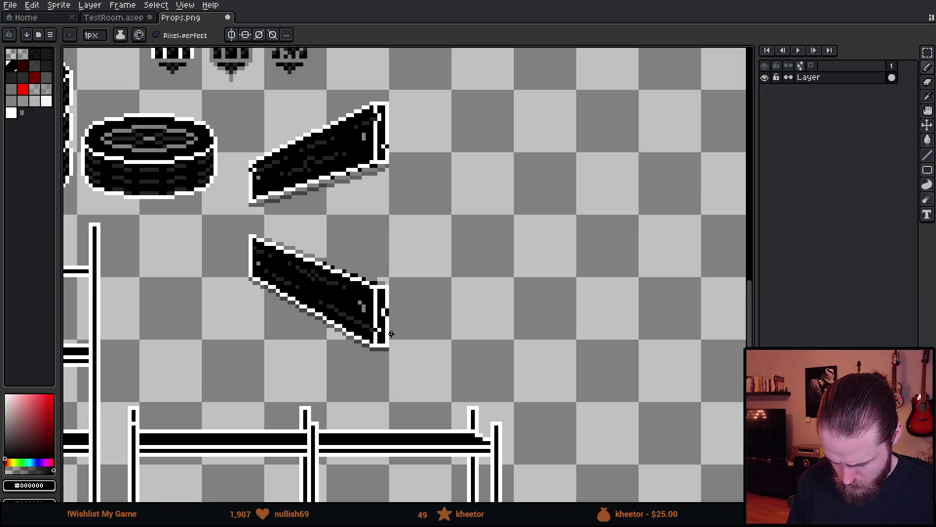
{"action": "scroll", "coordinate": [490, 335], "scroll_direction": "down", "scroll_amount": 1}
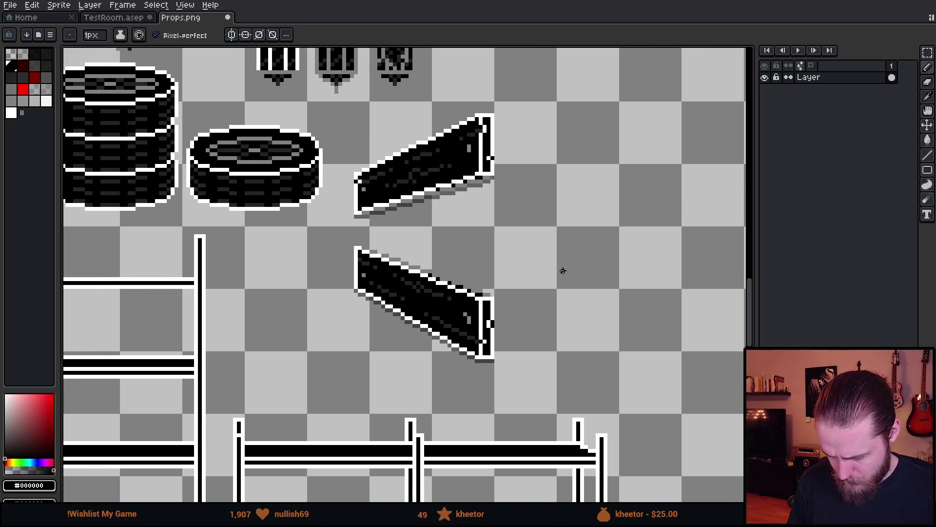
{"action": "scroll", "coordinate": [517, 262], "scroll_direction": "down", "scroll_amount": 1}
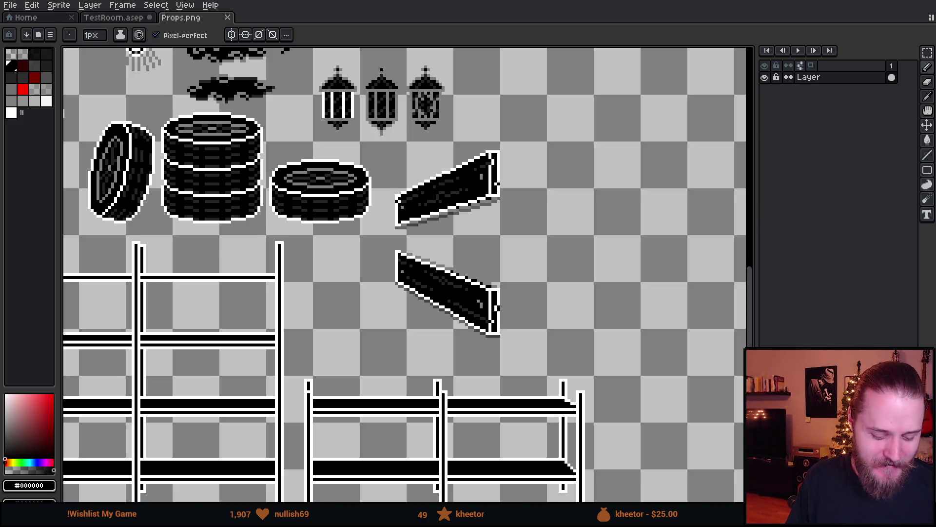
{"action": "key", "text": "alt+Tab"}
{"action": "scroll", "coordinate": [565, 291], "scroll_direction": "up", "scroll_amount": 10}
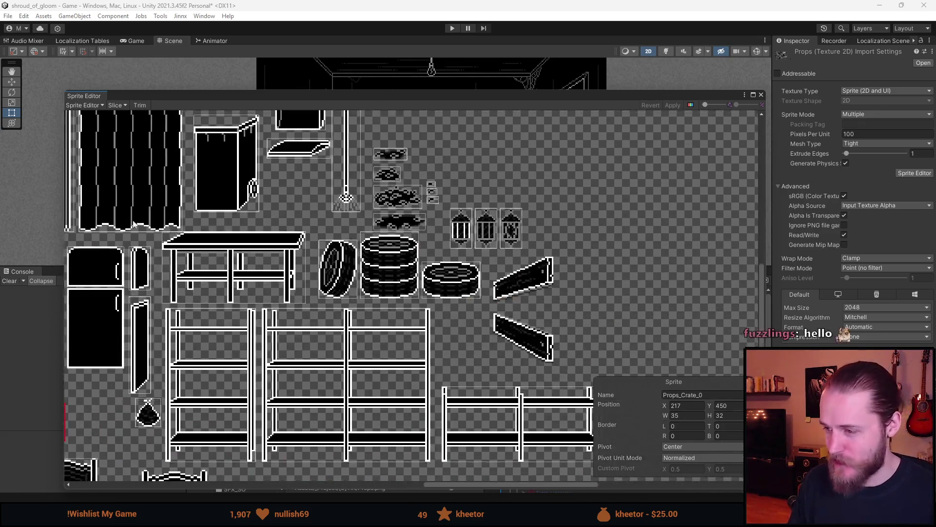
- Draw a 36×64 sprite rectangle around both door boards in the Sprite Editor
{"action": "scroll", "coordinate": [287, 233], "scroll_direction": "down", "scroll_amount": 2}
{"action": "scroll", "coordinate": [281, 240], "scroll_direction": "up", "scroll_amount": 3}
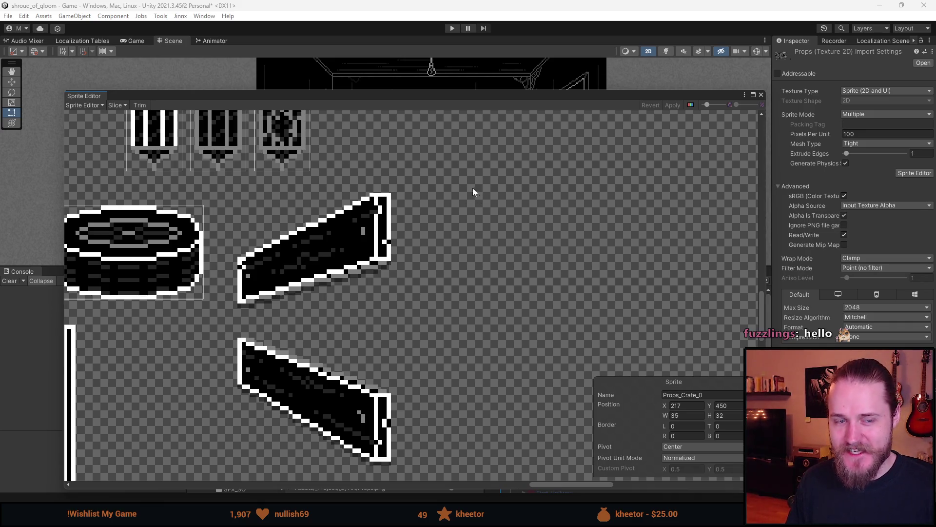
{"action": "mouse_move", "coordinate": [395, 192]}
{"action": "left_mouse_down"}
{"action": "mouse_move", "coordinate": [257, 432]}
{"action": "mouse_move", "coordinate": [238, 431]}
{"action": "left_mouse_up"}
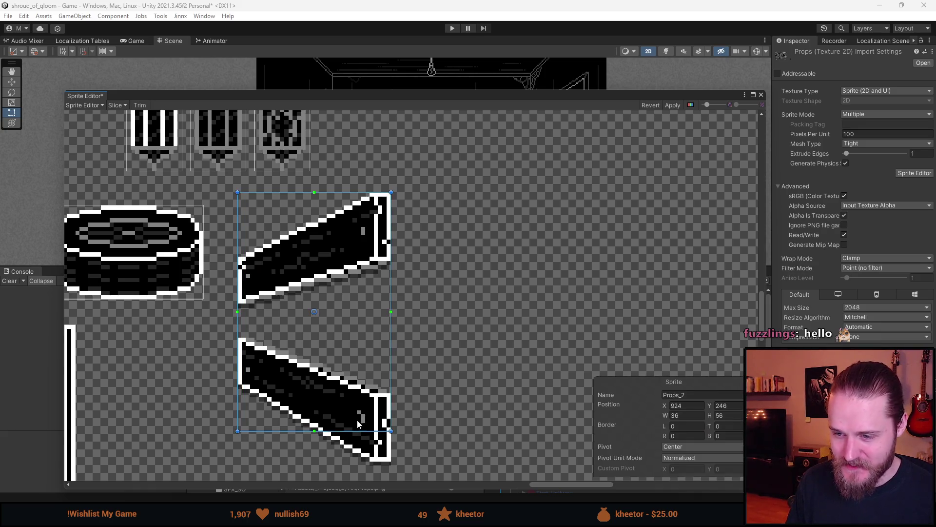
{"action": "mouse_move", "coordinate": [354, 431]}
{"action": "left_mouse_down"}
{"action": "mouse_move", "coordinate": [374, 365]}
{"action": "mouse_move", "coordinate": [377, 400]}
{"action": "left_mouse_up"}
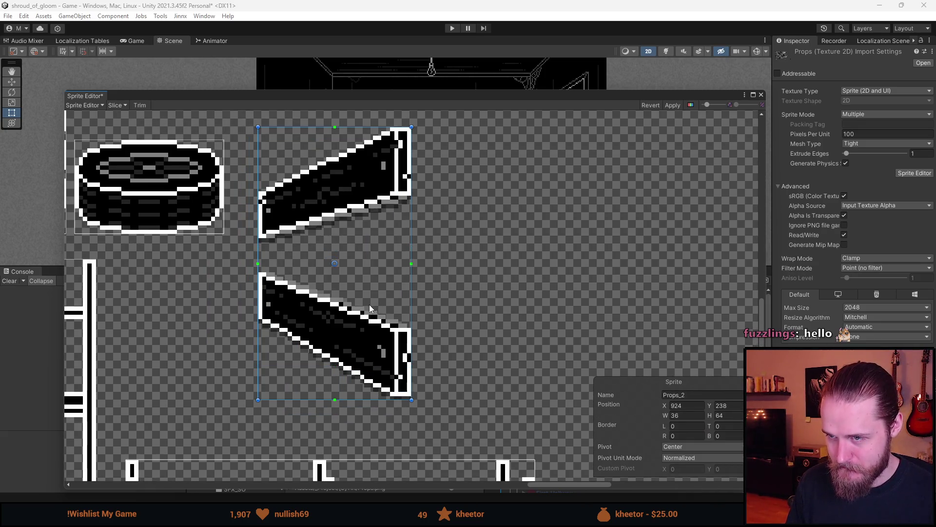
{"action": "scroll", "coordinate": [369, 309], "scroll_direction": "down", "scroll_amount": 3}
{"action": "scroll", "coordinate": [369, 308], "scroll_direction": "up", "scroll_amount": 3}
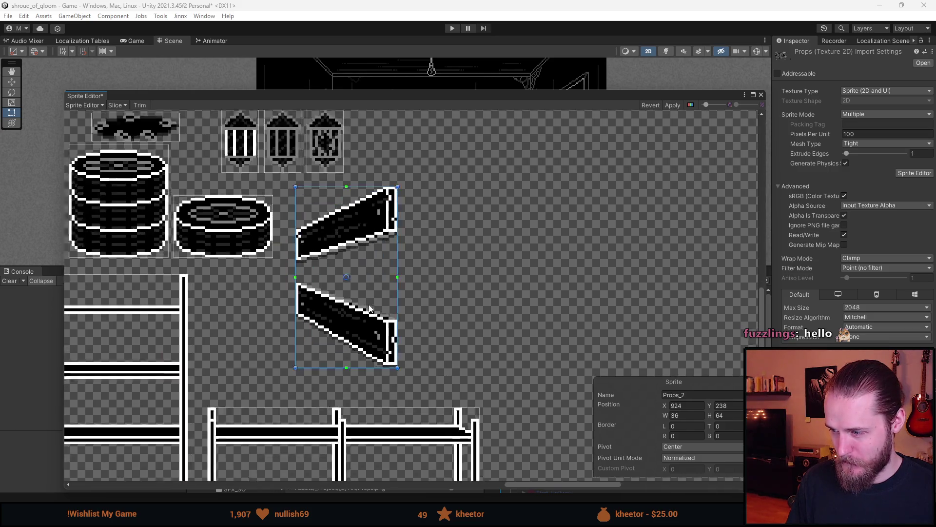
- Name the sprite Props_Door_Boards, apply it, and close the Sprite Editor
{"action": "left_click", "coordinate": [697, 395]}
{"action": "key", "text": "Right"}
{"action": "key", "text": "BackSpace"}
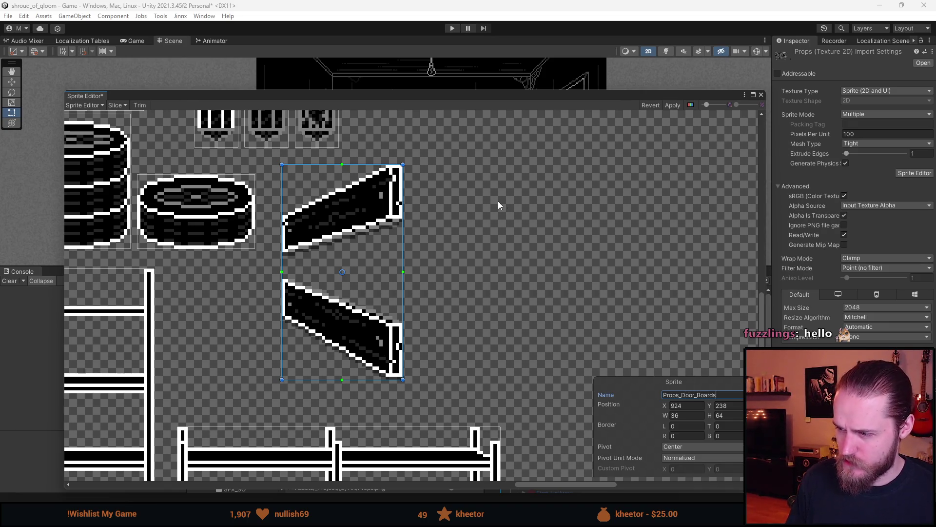
{"action": "scroll", "coordinate": [499, 205], "scroll_direction": "down", "scroll_amount": 3}
{"action": "scroll", "coordinate": [470, 220], "scroll_direction": "up", "scroll_amount": 1}
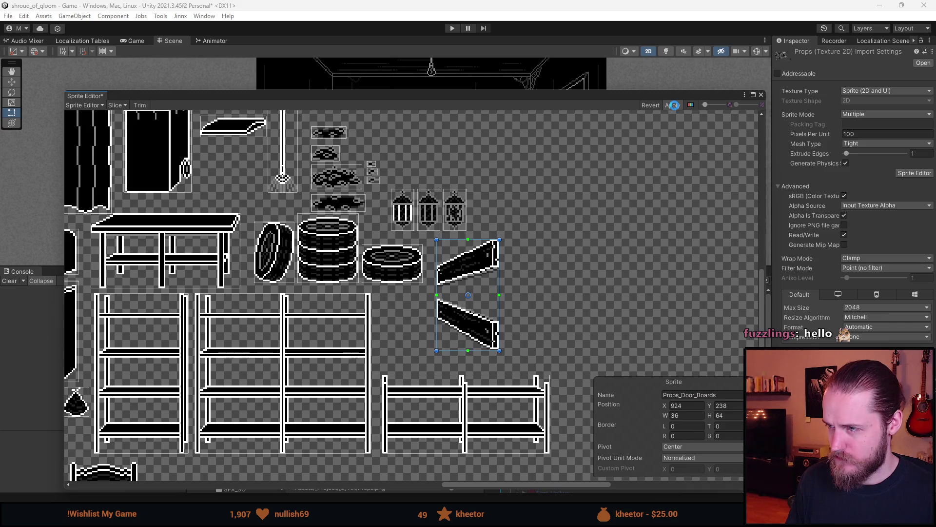
{"action": "left_click", "coordinate": [673, 105]}
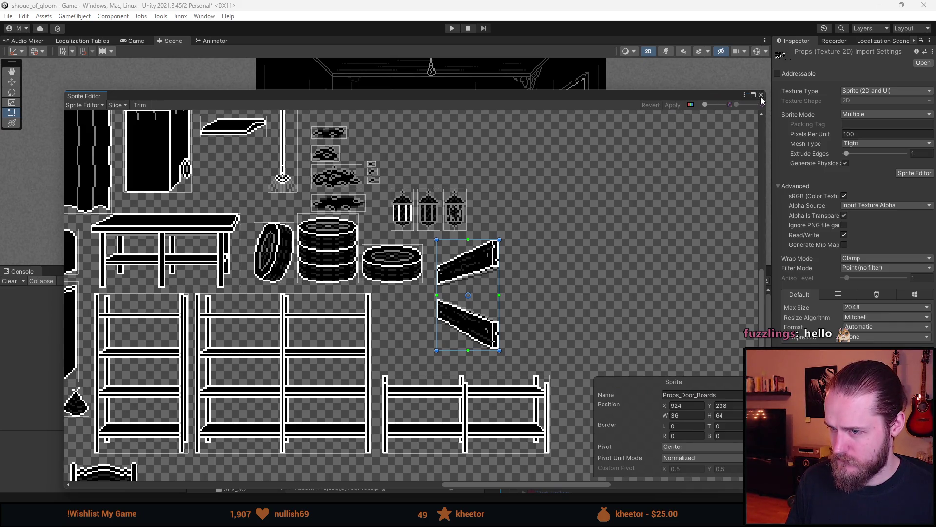
{"action": "left_click", "coordinate": [761, 96]}
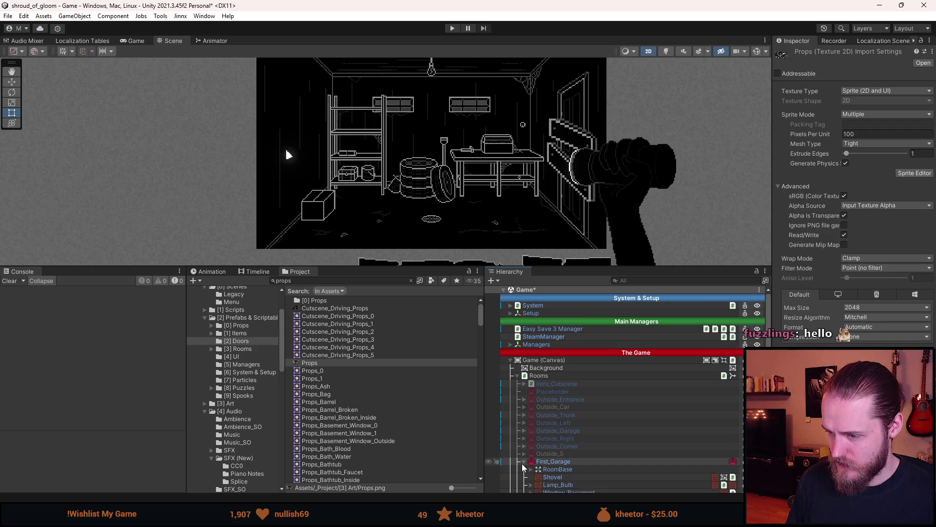
- Select Boards under Door_Barred_Right > ClosedDoor and open its image's sprite picker
{"action": "scroll", "coordinate": [523, 466], "scroll_direction": "down", "scroll_amount": 8}
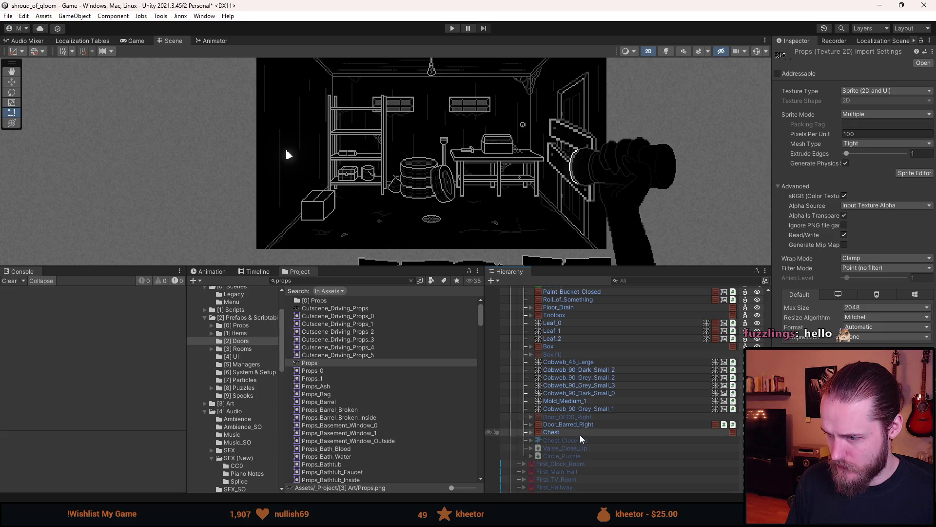
{"action": "left_click", "coordinate": [531, 425]}
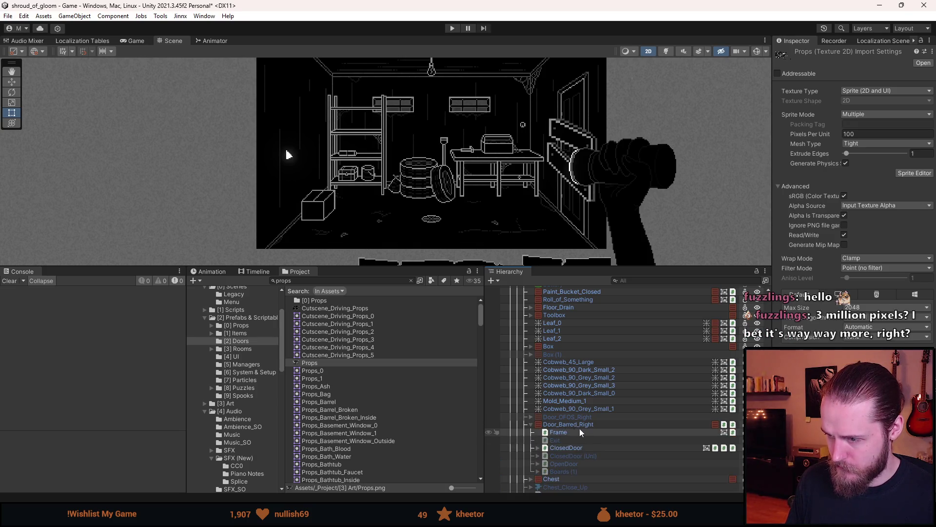
{"action": "scroll", "coordinate": [581, 430], "scroll_direction": "down", "scroll_amount": 3}
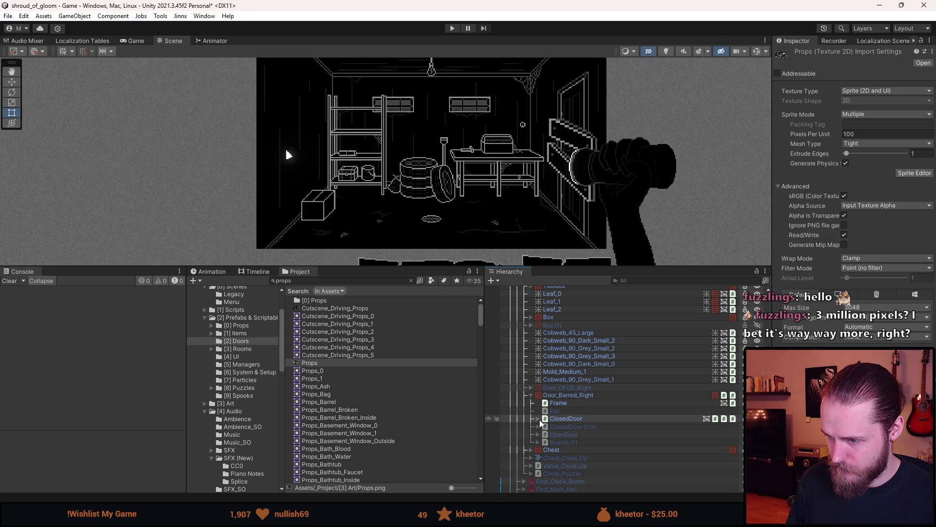
{"action": "left_click", "coordinate": [538, 418]}
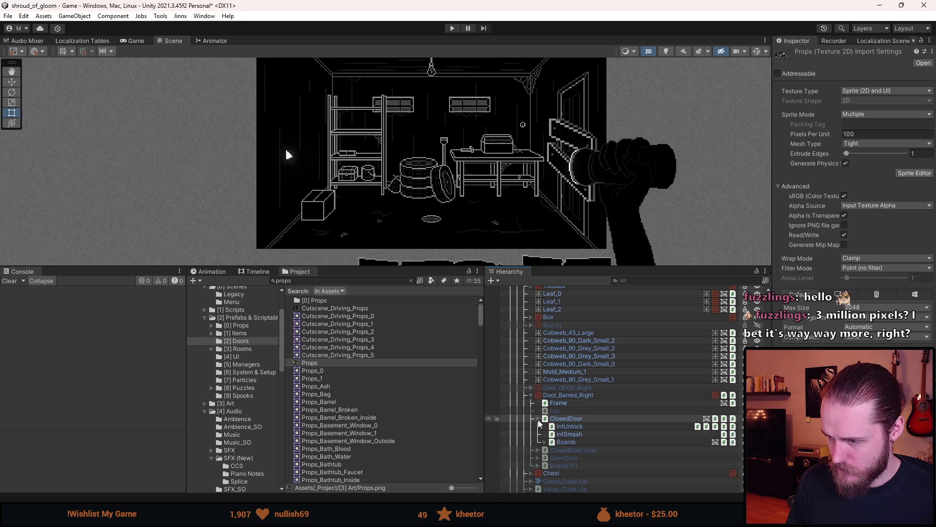
{"action": "left_click", "coordinate": [567, 442]}
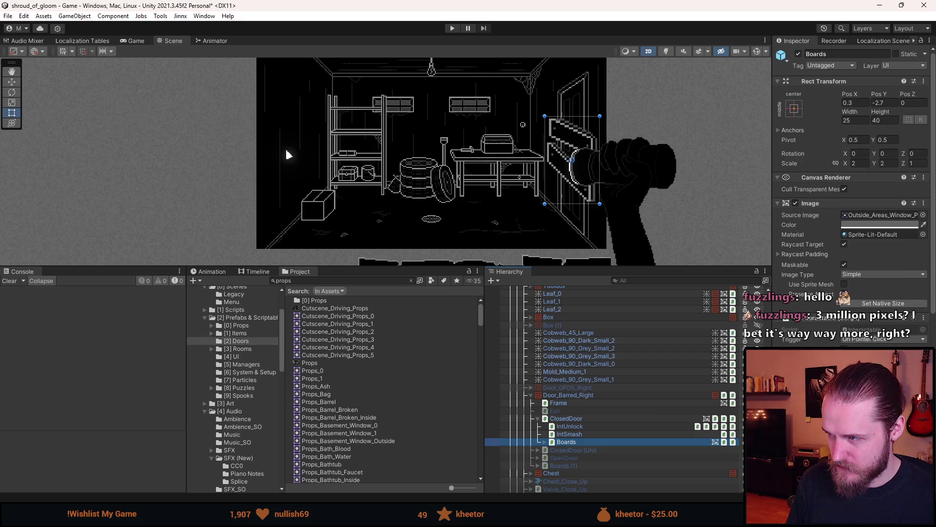
{"action": "scroll", "coordinate": [854, 195], "scroll_direction": "down", "scroll_amount": 6}
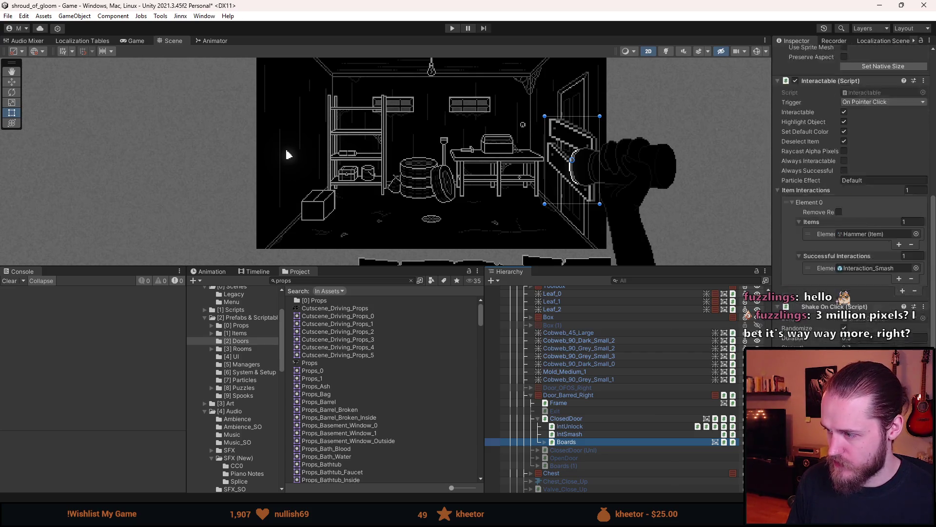
{"action": "scroll", "coordinate": [925, 220], "scroll_direction": "up", "scroll_amount": 6}
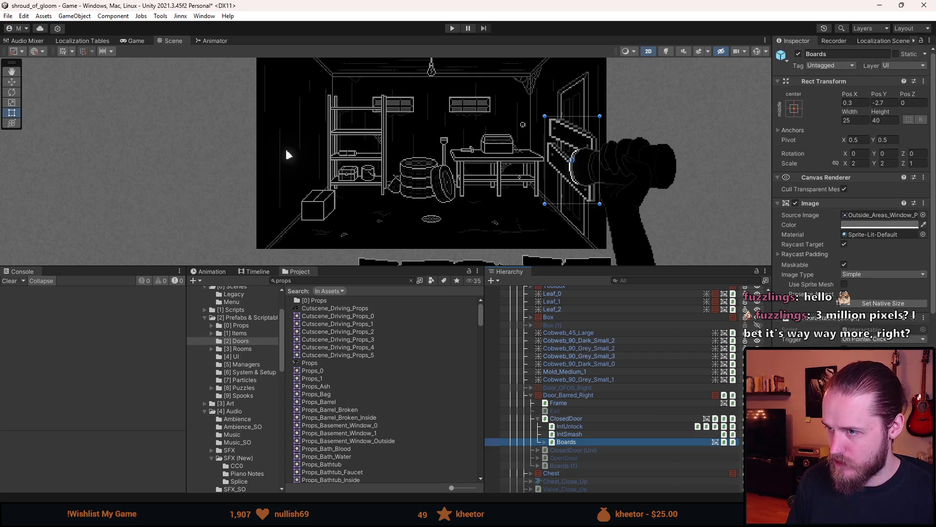
{"action": "left_click", "coordinate": [924, 215]}
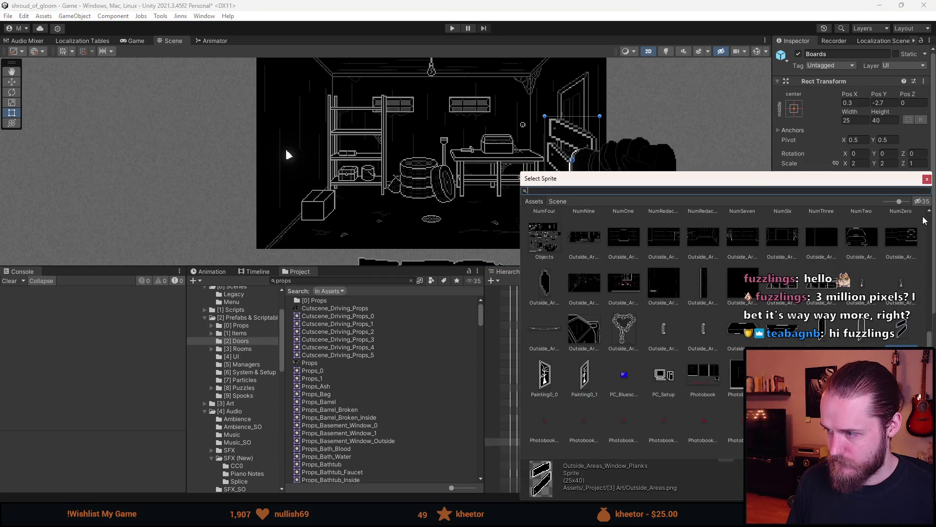
- Try the Props_Barrel sprites on the Boards image, then close the sprite chooser
{"action": "type", "text": "barre"}
{"action": "left_click", "coordinate": [688, 237]}
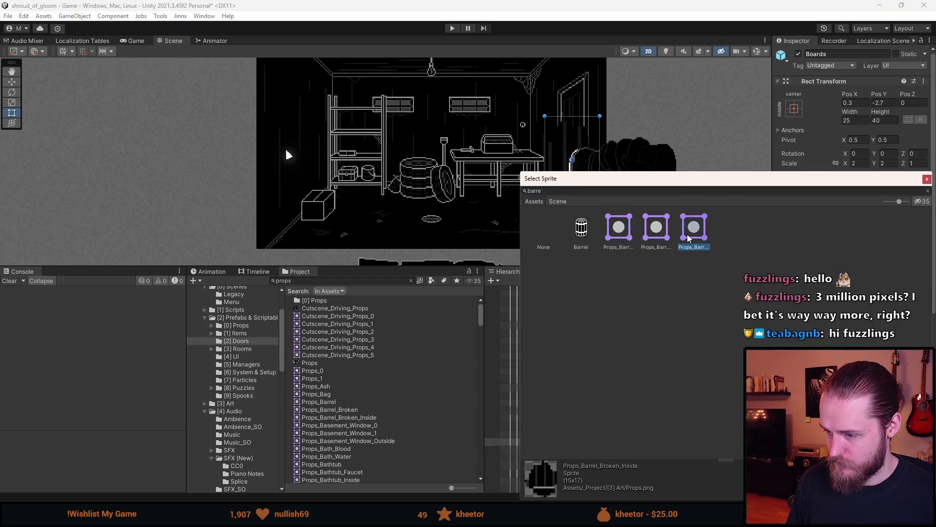
{"action": "left_click", "coordinate": [652, 235]}
{"action": "left_click", "coordinate": [610, 237]}
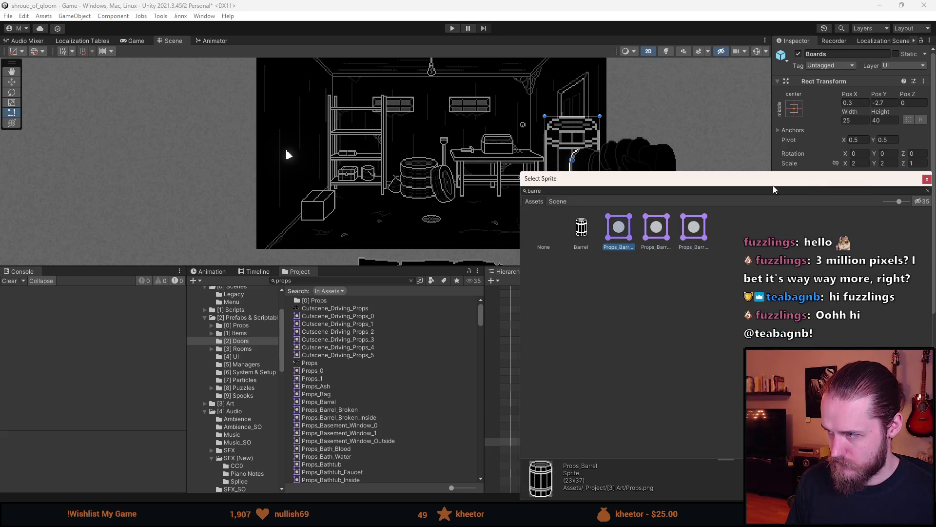
{"action": "left_click", "coordinate": [926, 179]}
- Inspect the Props_Door_Boards slice in the Props texture's Sprite Editor
{"action": "left_click", "coordinate": [334, 362]}
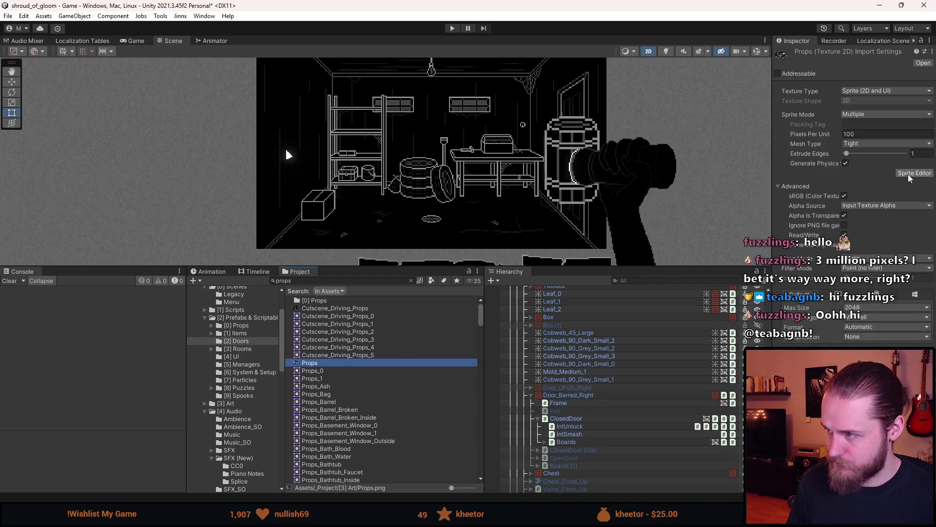
{"action": "left_click", "coordinate": [915, 173]}
{"action": "scroll", "coordinate": [538, 358], "scroll_direction": "up", "scroll_amount": 3}
{"action": "left_click", "coordinate": [529, 360]}
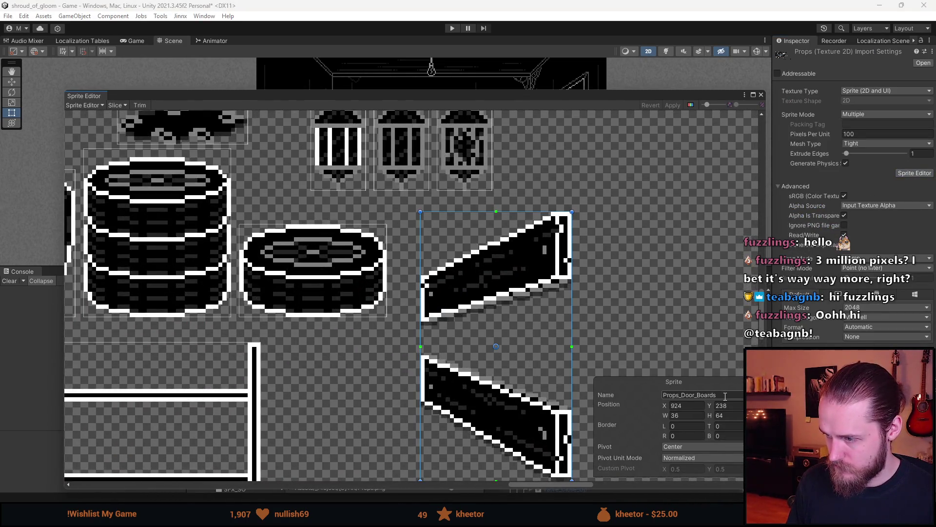
{"action": "left_click", "coordinate": [761, 96]}
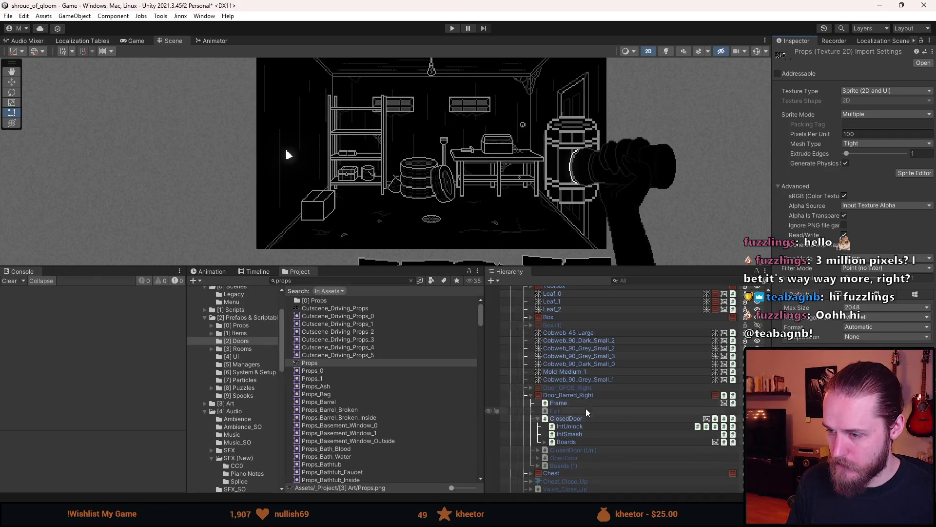
- Assign the Props_Door_Boards sprite to Boards and apply its native 36×64 size
{"action": "left_click", "coordinate": [585, 404]}
{"action": "left_click", "coordinate": [585, 418]}
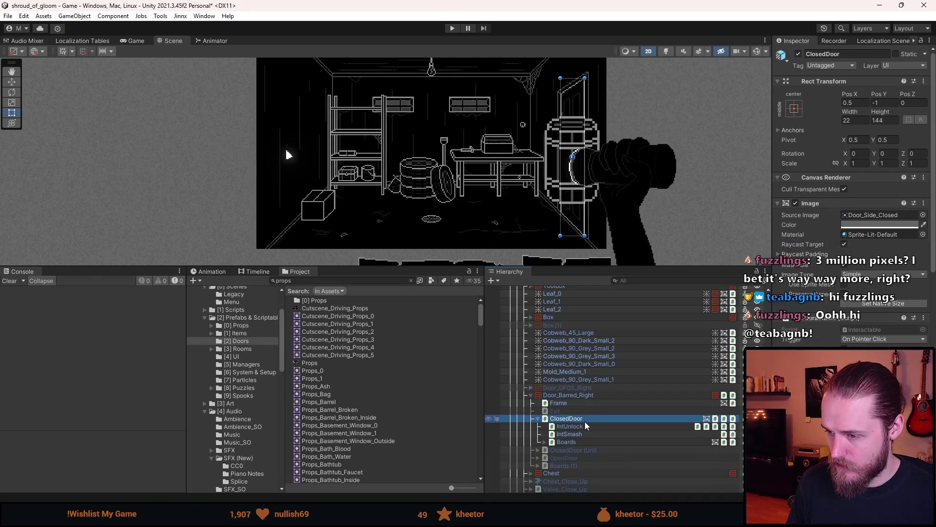
{"action": "left_click", "coordinate": [581, 441]}
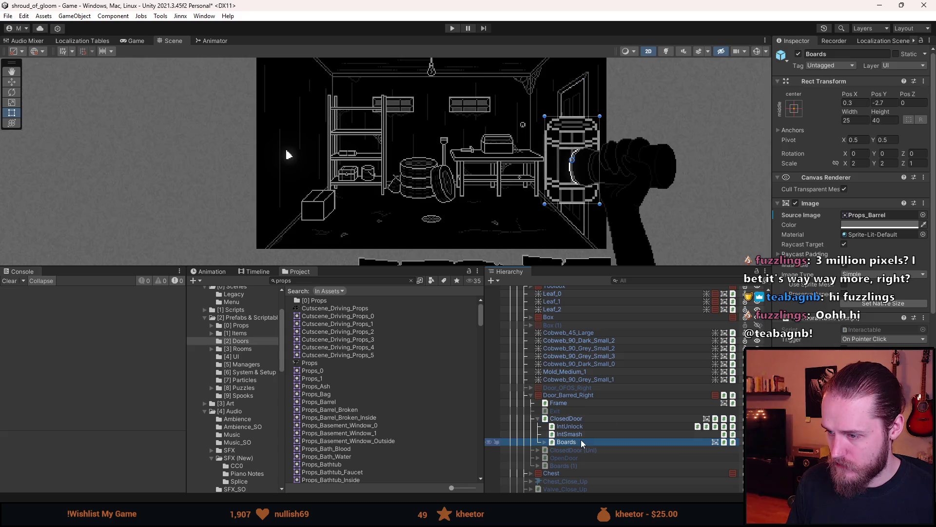
{"action": "left_click", "coordinate": [922, 215]}
{"action": "type", "text": "board"}
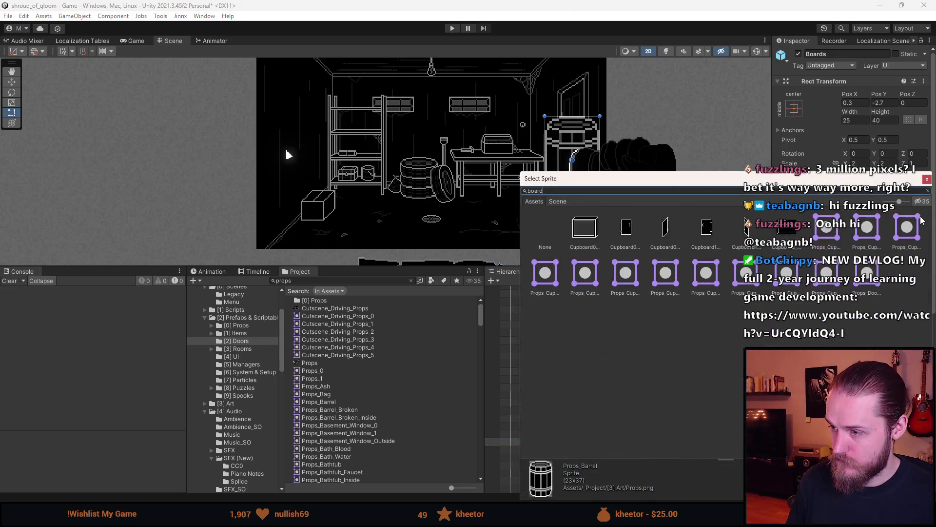
{"action": "double_click", "coordinate": [866, 290]}
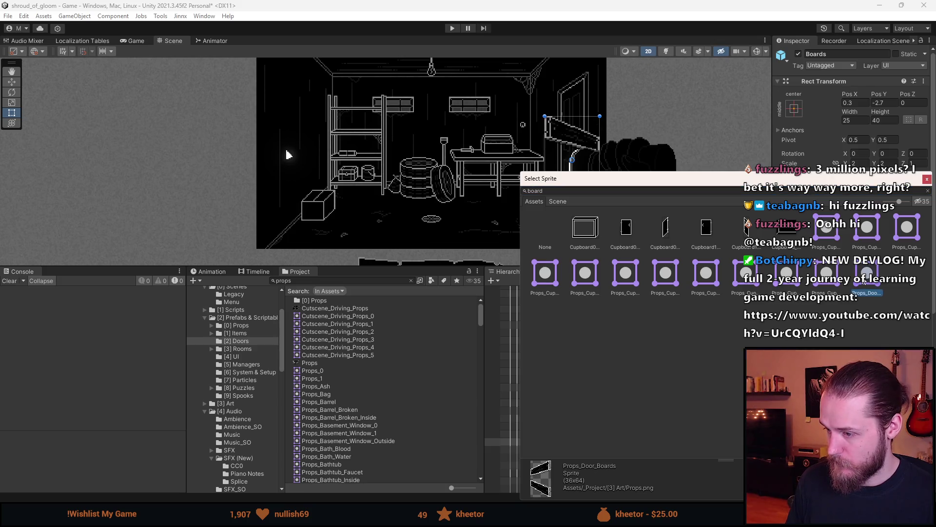
{"action": "left_click", "coordinate": [879, 302]}
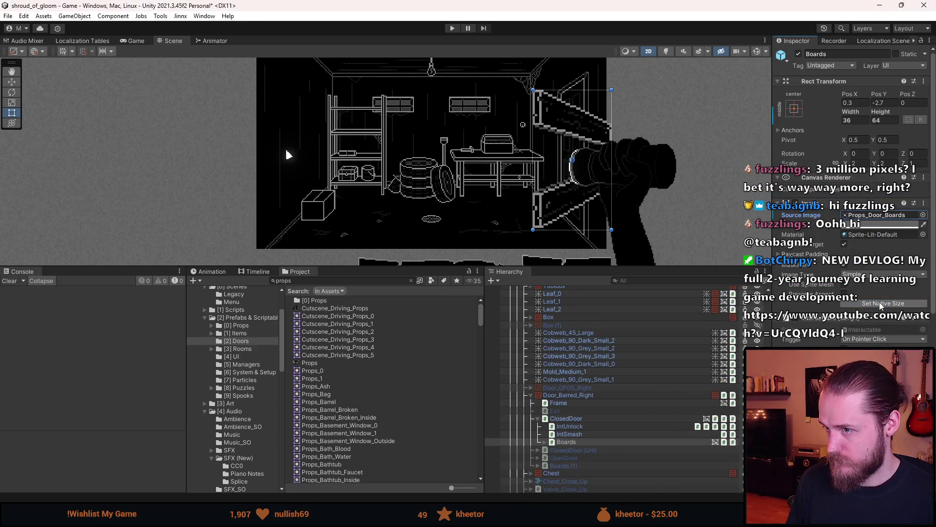
{"action": "double_click", "coordinate": [865, 163]}
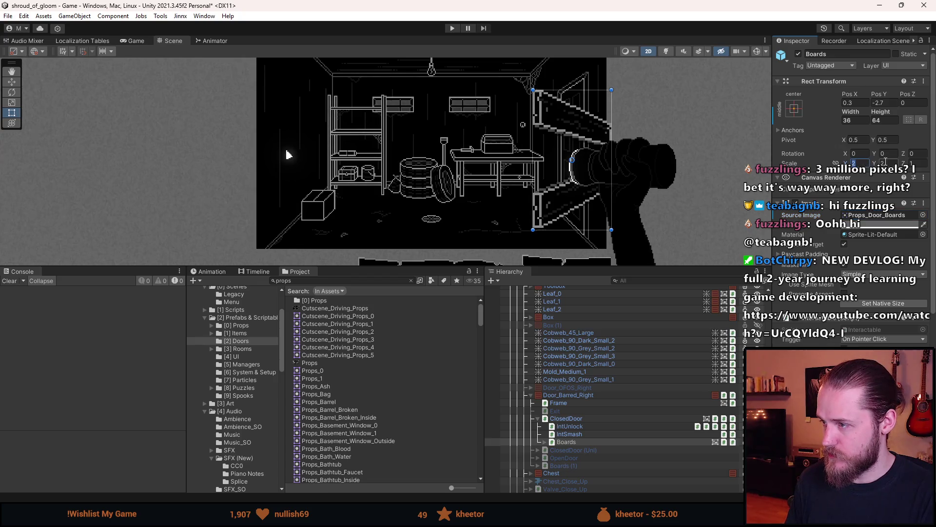
- Set the Boards scale to 1 and mirror it horizontally with Scale X -1
{"action": "type", "text": "1"}
{"action": "double_click", "coordinate": [894, 163]}
{"action": "type", "text": "1"}
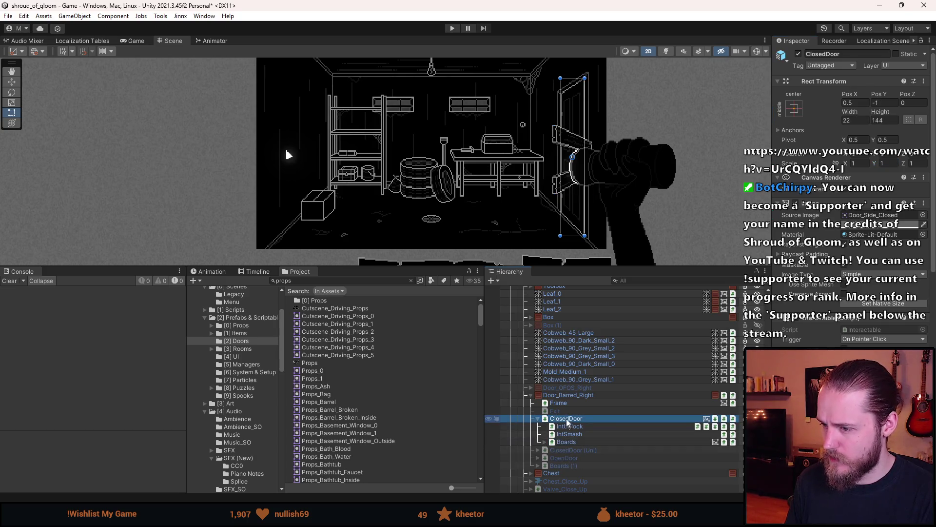
{"action": "left_click", "coordinate": [568, 395]}
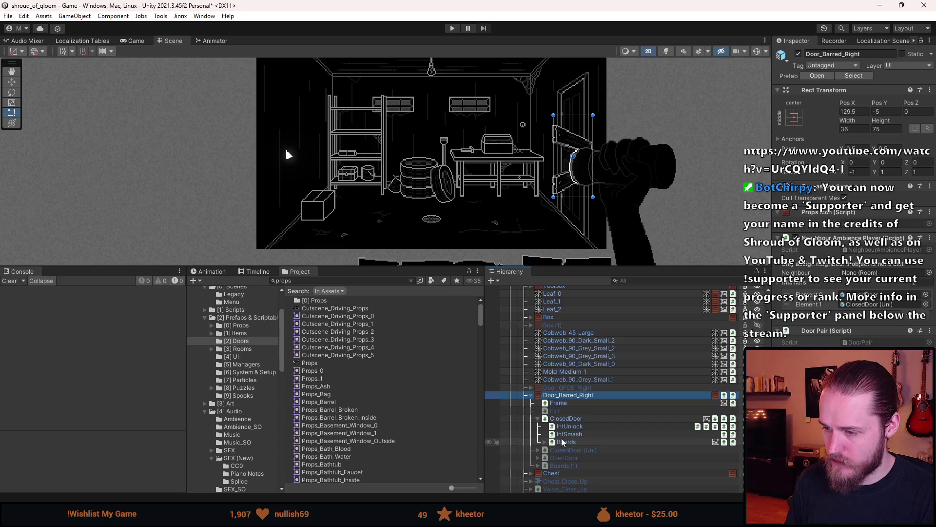
{"action": "left_click", "coordinate": [585, 442]}
{"action": "left_click", "coordinate": [857, 162]}
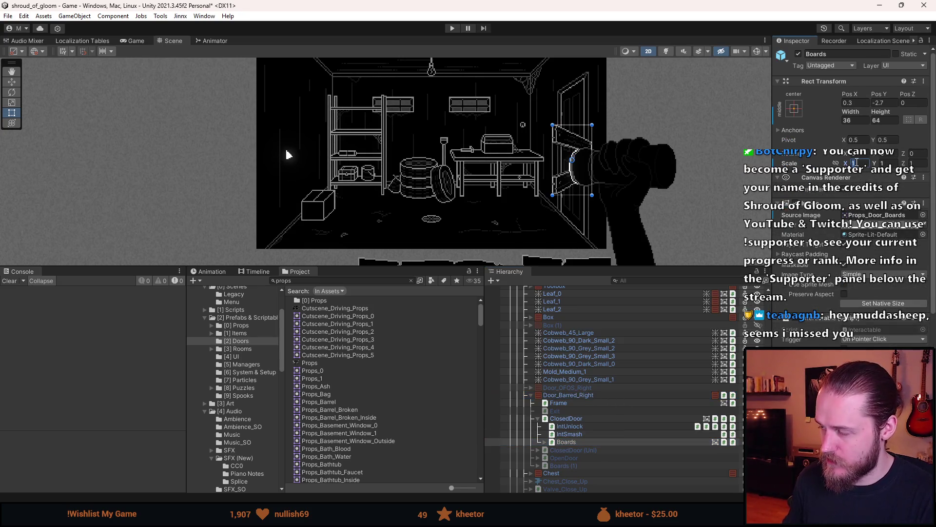
{"action": "type", "text": "-1"}
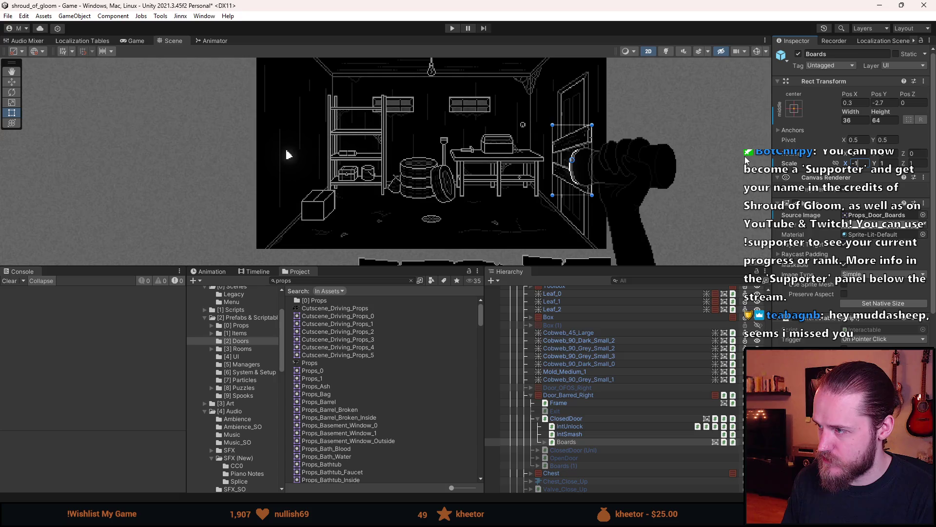
- Centre the Boards on the door at position 0, 0
{"action": "left_click", "coordinate": [849, 102]}
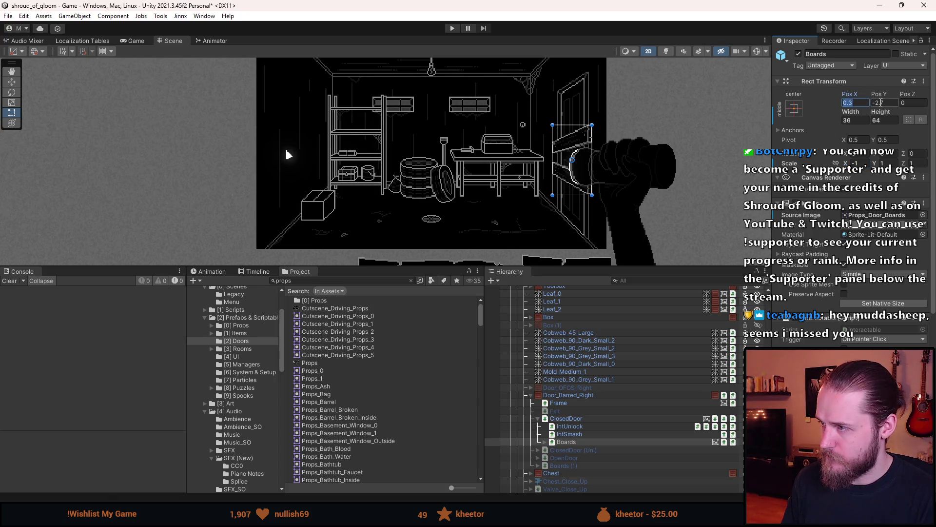
{"action": "type", "text": "0"}
{"action": "left_click", "coordinate": [878, 103]}
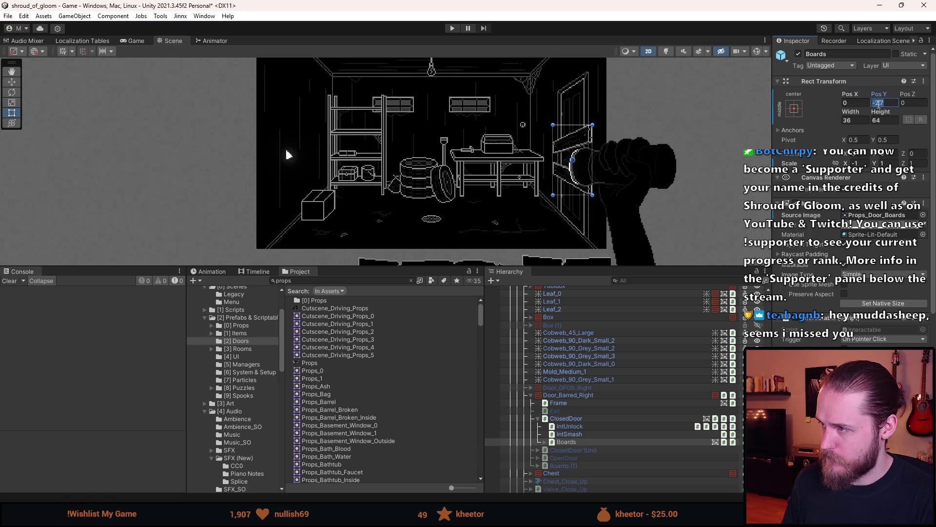
{"action": "type", "text": "0"}
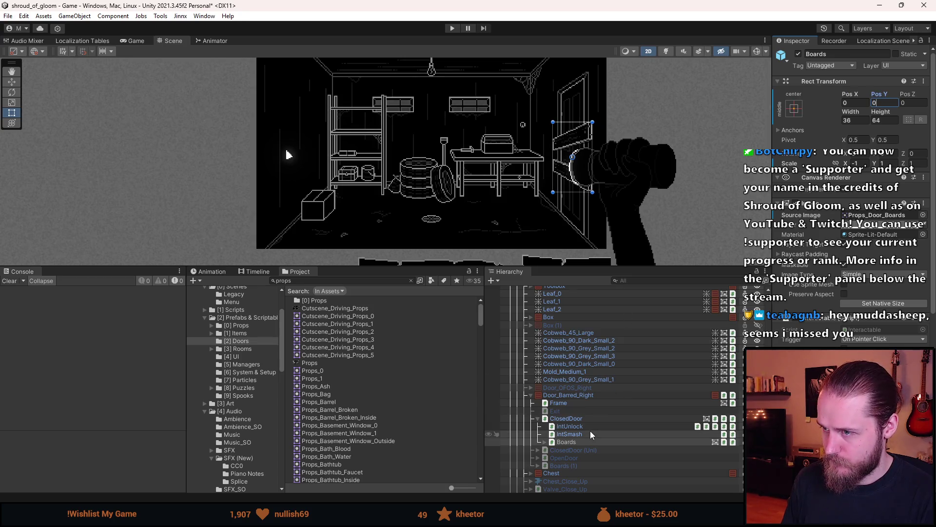
{"action": "scroll", "coordinate": [564, 470], "scroll_direction": "down", "scroll_amount": 10}
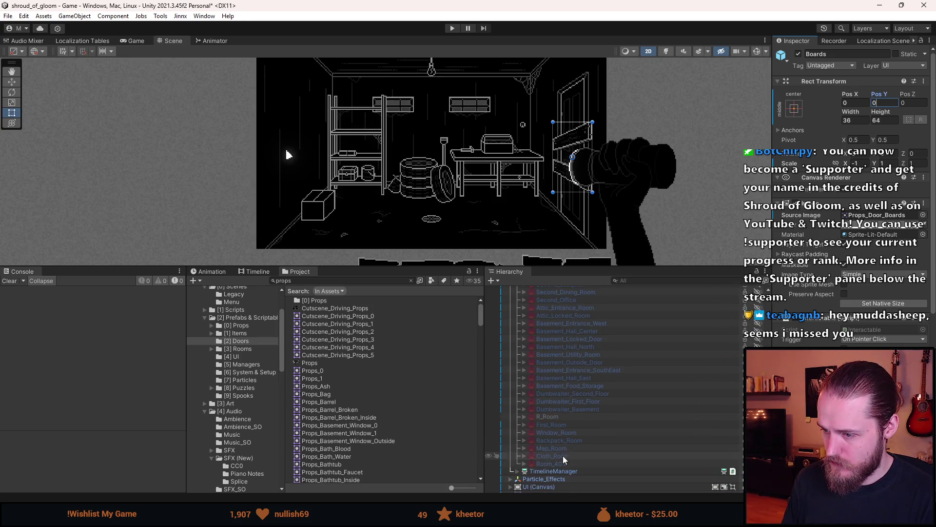
{"action": "left_click", "coordinate": [545, 457]}
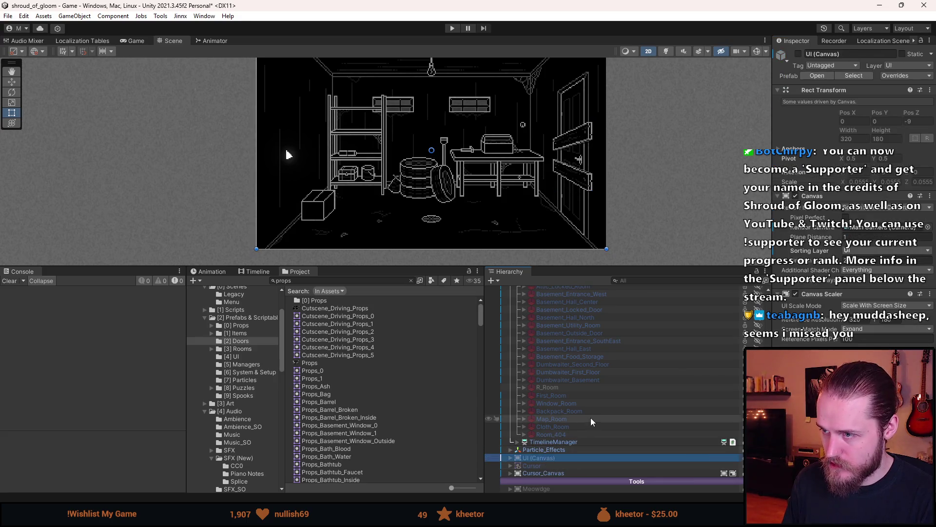
- Enlarge the Scene view and reselect the Boards object in the Hierarchy
{"action": "scroll", "coordinate": [602, 400], "scroll_direction": "up", "scroll_amount": 5}
{"action": "scroll", "coordinate": [597, 148], "scroll_direction": "up", "scroll_amount": 3}
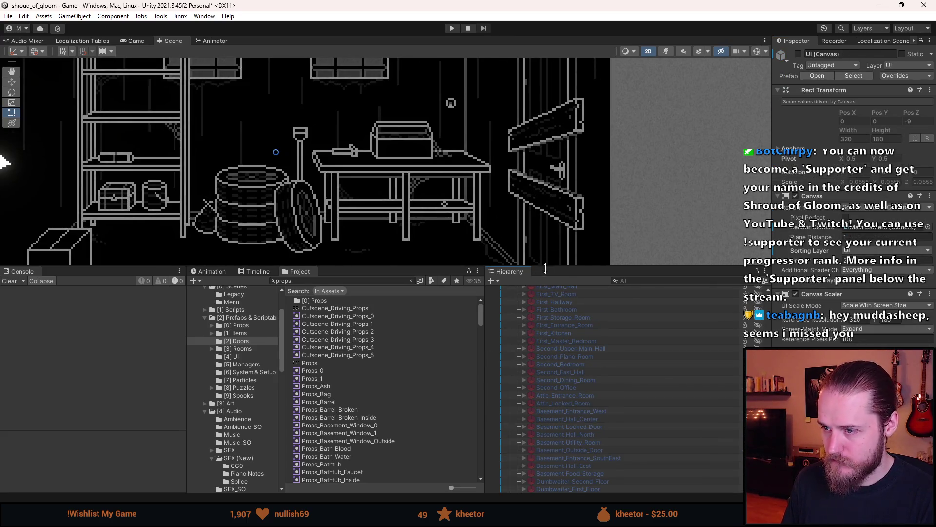
{"action": "left_click_drag", "start_coordinate": [546, 269], "coordinate": [546, 361]}
{"action": "scroll", "coordinate": [609, 417], "scroll_direction": "up", "scroll_amount": 5}
{"action": "scroll", "coordinate": [512, 242], "scroll_direction": "up", "scroll_amount": 3}
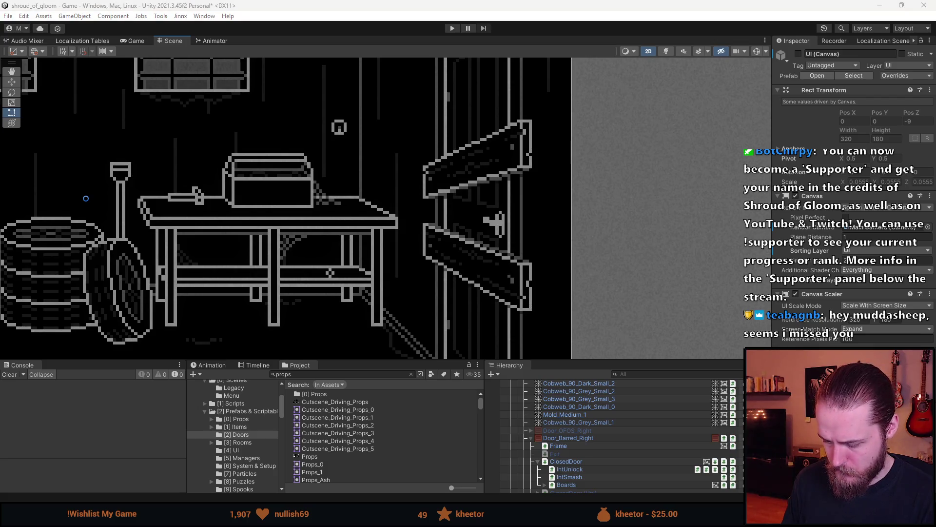
{"action": "scroll", "coordinate": [590, 455], "scroll_direction": "down", "scroll_amount": 3}
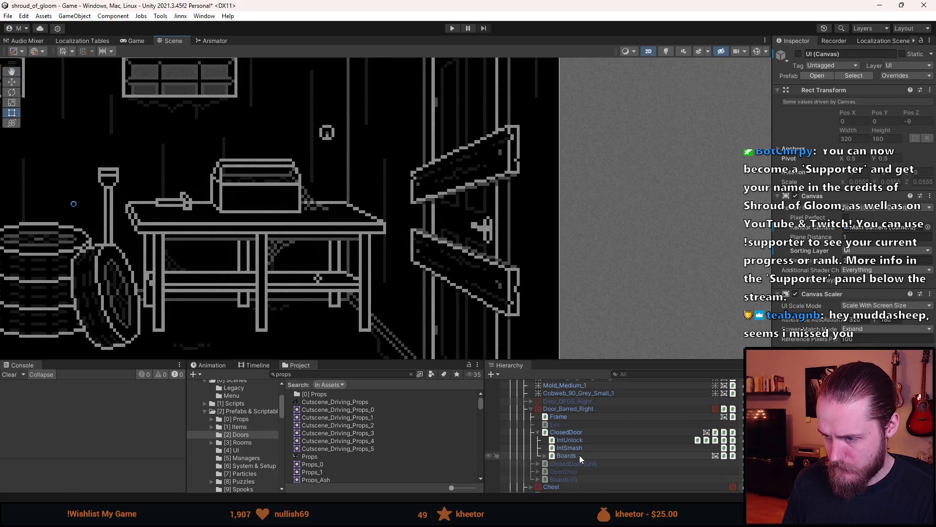
{"action": "left_click", "coordinate": [580, 455]}
{"action": "scroll", "coordinate": [511, 181], "scroll_direction": "up", "scroll_amount": 2}
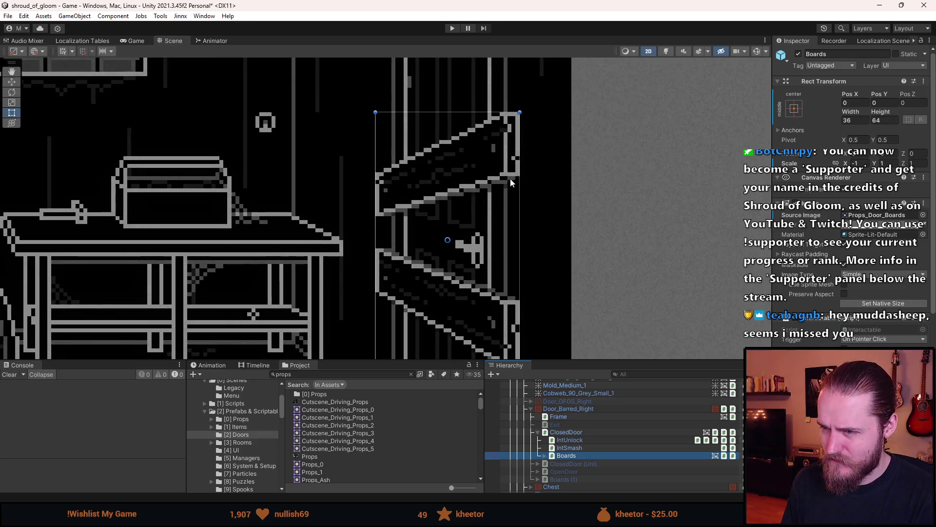
{"action": "scroll", "coordinate": [511, 181], "scroll_direction": "up", "scroll_amount": 2}
- Set the Boards position to X -1, Y 2, then deselect it
{"action": "left_click", "coordinate": [862, 102]}
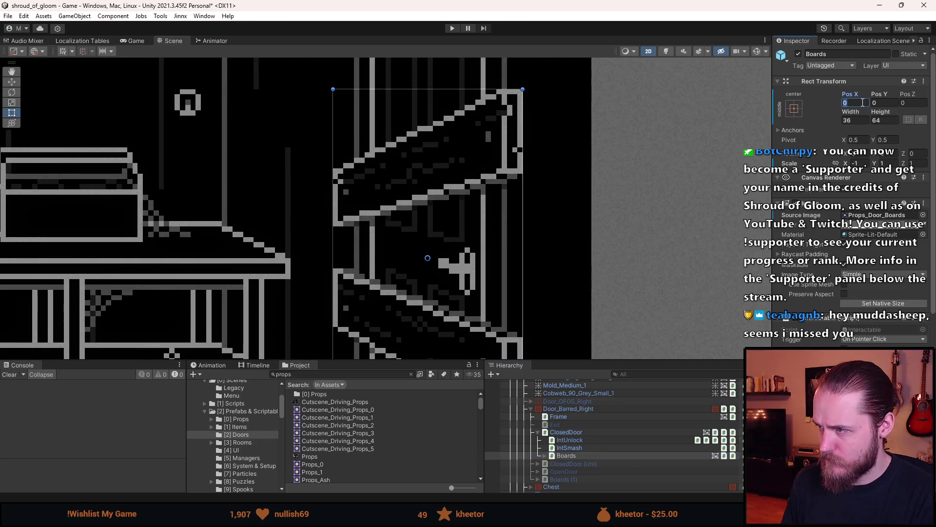
{"action": "type", "text": "-1"}
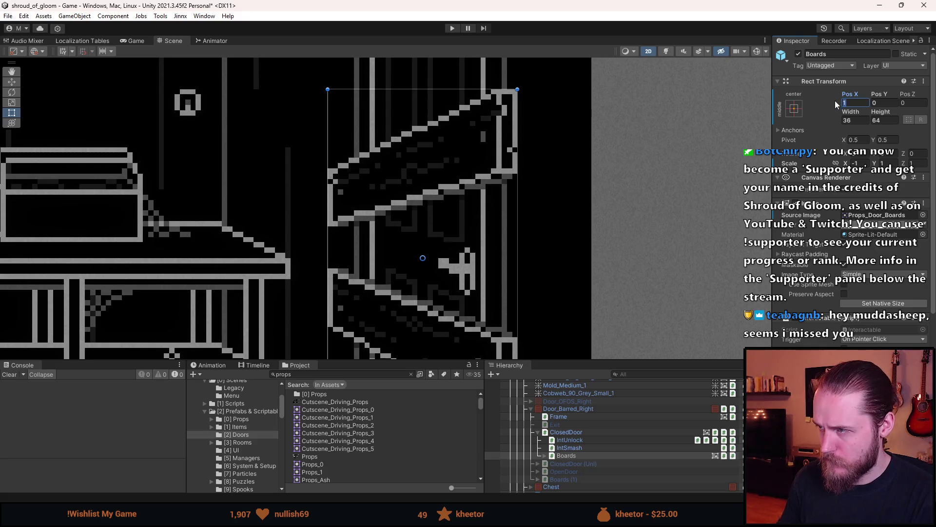
{"action": "type", "text": "-1"}
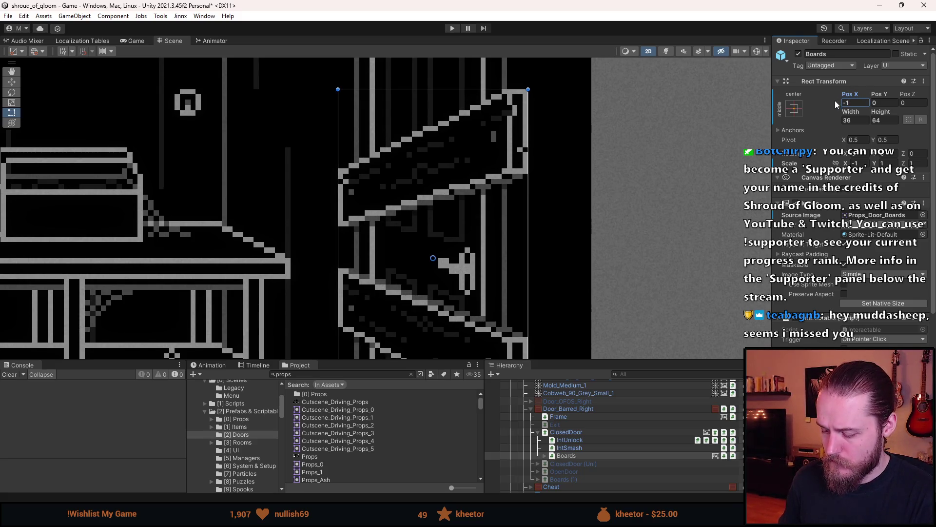
{"action": "left_click", "coordinate": [881, 102]}
{"action": "type", "text": "1"}
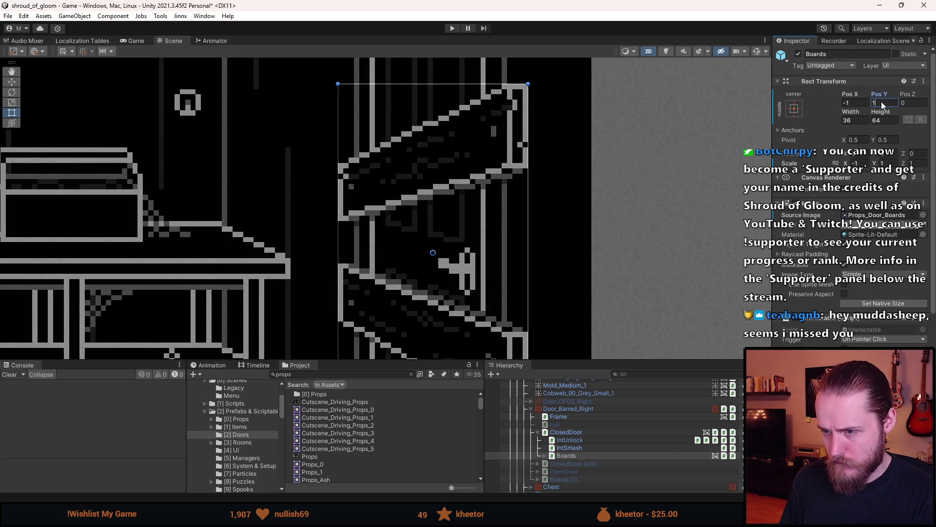
{"action": "type", "text": "3"}
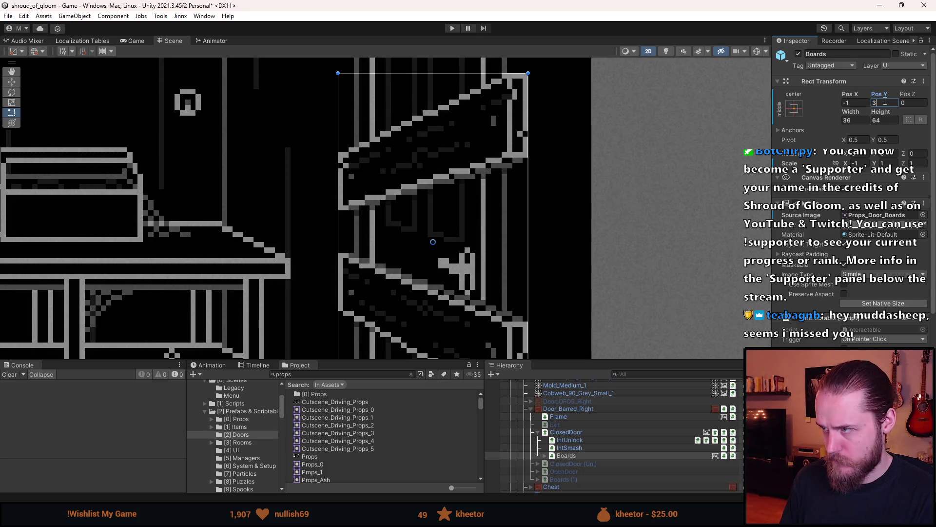
{"action": "key", "text": "Return"}
{"action": "type", "text": "2"}
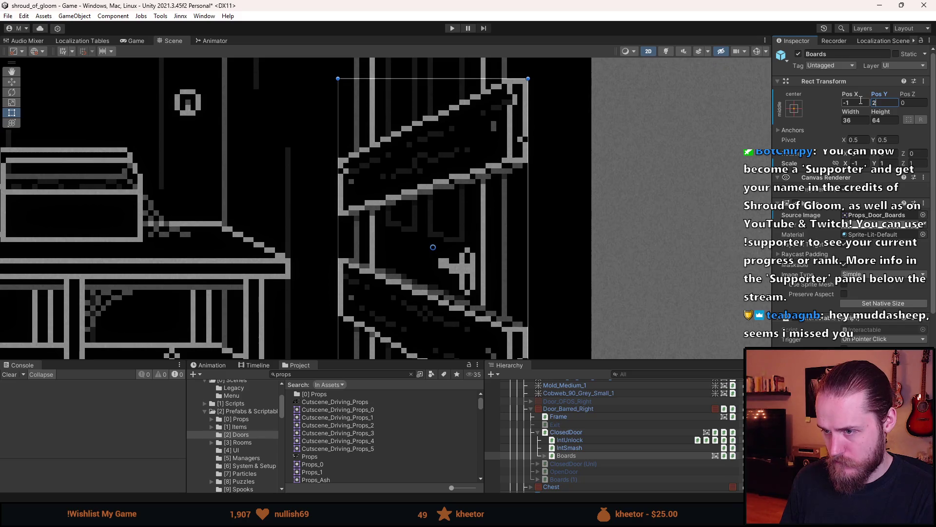
{"action": "scroll", "coordinate": [598, 217], "scroll_direction": "down", "scroll_amount": 5}
{"action": "left_click", "coordinate": [650, 248]}
{"action": "scroll", "coordinate": [634, 234], "scroll_direction": "down", "scroll_amount": 2}
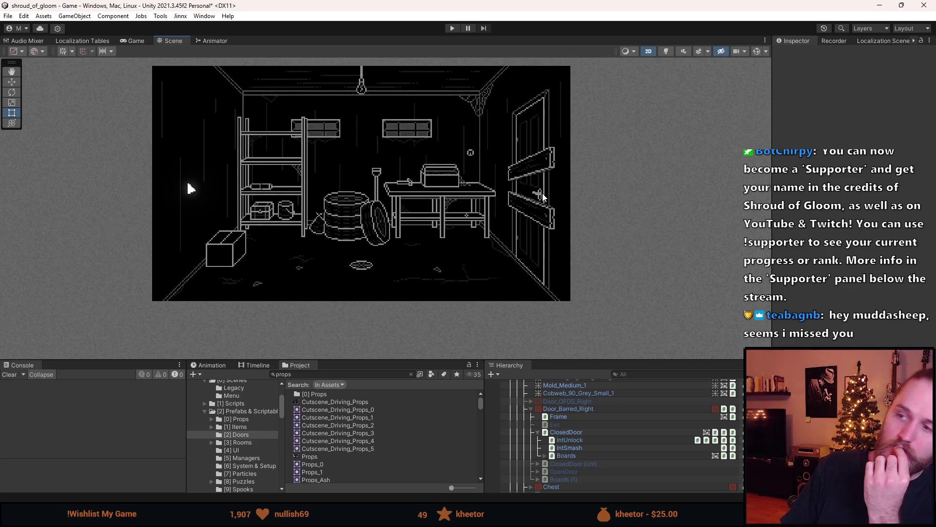
{"action": "scroll", "coordinate": [553, 212], "scroll_direction": "up", "scroll_amount": 3}
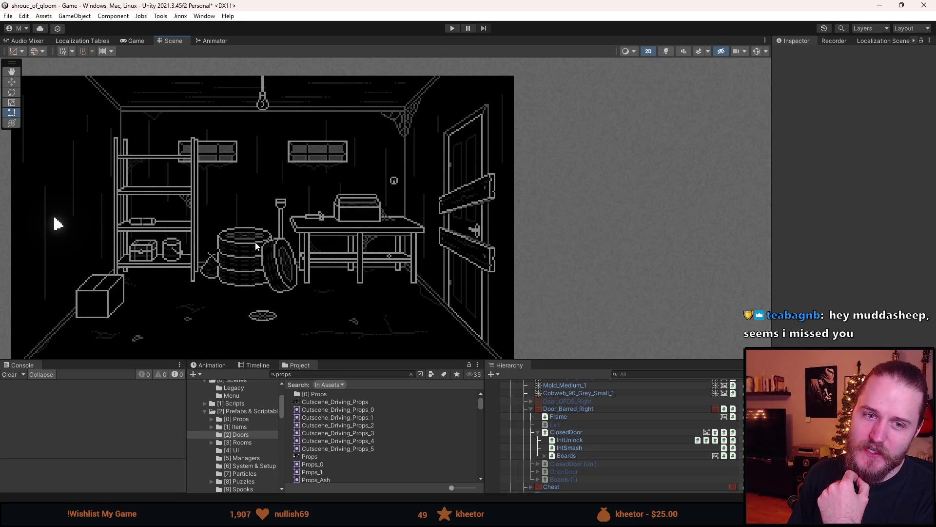
{"action": "scroll", "coordinate": [249, 242], "scroll_direction": "up", "scroll_amount": 2}
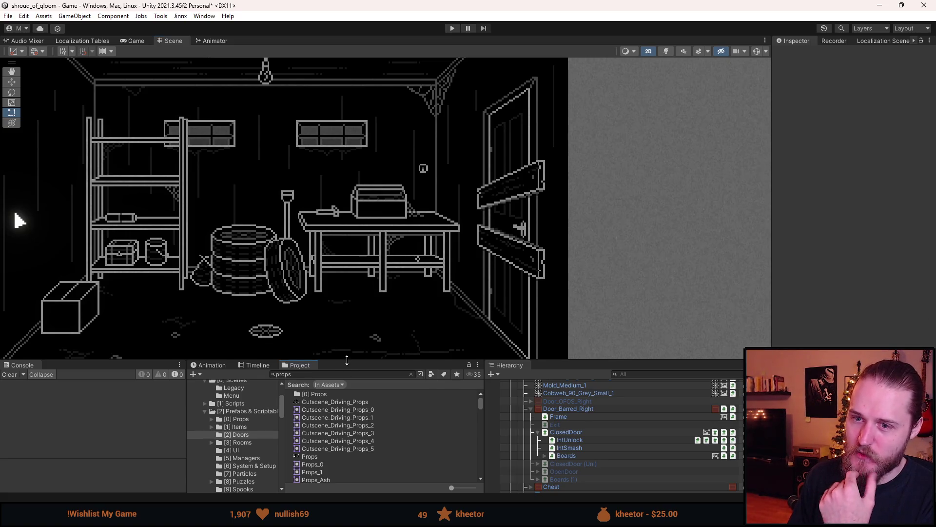
{"action": "left_click_drag", "start_coordinate": [347, 360], "coordinate": [347, 376]}
{"action": "scroll", "coordinate": [349, 311], "scroll_direction": "down", "scroll_amount": 2}
{"action": "mouse_move", "coordinate": [349, 311]}
{"action": "left_mouse_down"}
{"action": "mouse_move", "coordinate": [438, 294]}
{"action": "mouse_move", "coordinate": [414, 283]}
{"action": "left_mouse_up"}
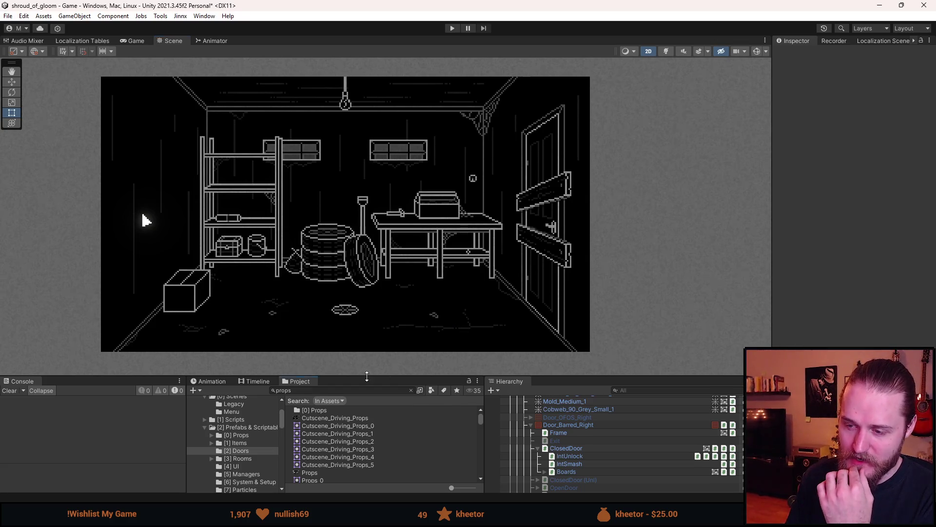
{"action": "left_click_drag", "start_coordinate": [367, 375], "coordinate": [367, 351]}
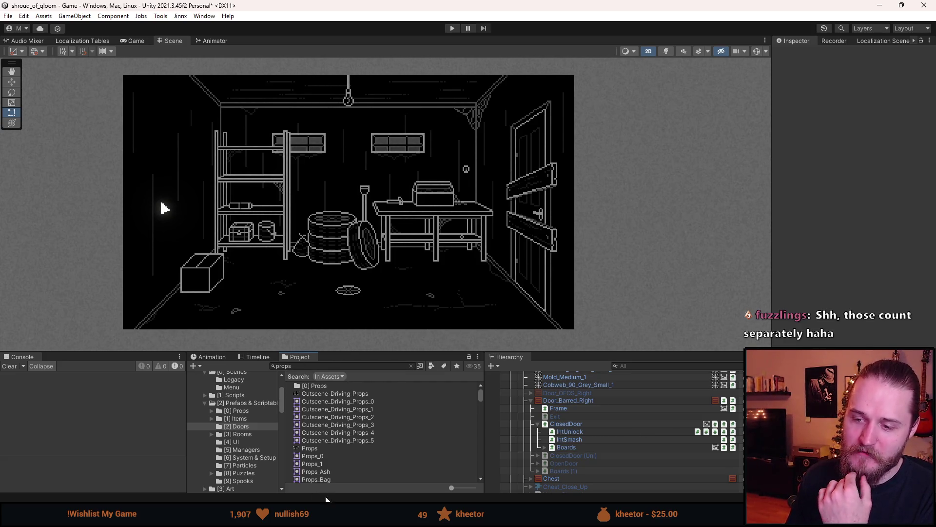
{"action": "scroll", "coordinate": [406, 199], "scroll_direction": "up", "scroll_amount": 4}
{"action": "mouse_move", "coordinate": [396, 202]}
{"action": "left_mouse_down"}
{"action": "mouse_move", "coordinate": [354, 210]}
{"action": "mouse_move", "coordinate": [346, 220]}
{"action": "mouse_move", "coordinate": [365, 231]}
{"action": "left_mouse_up"}
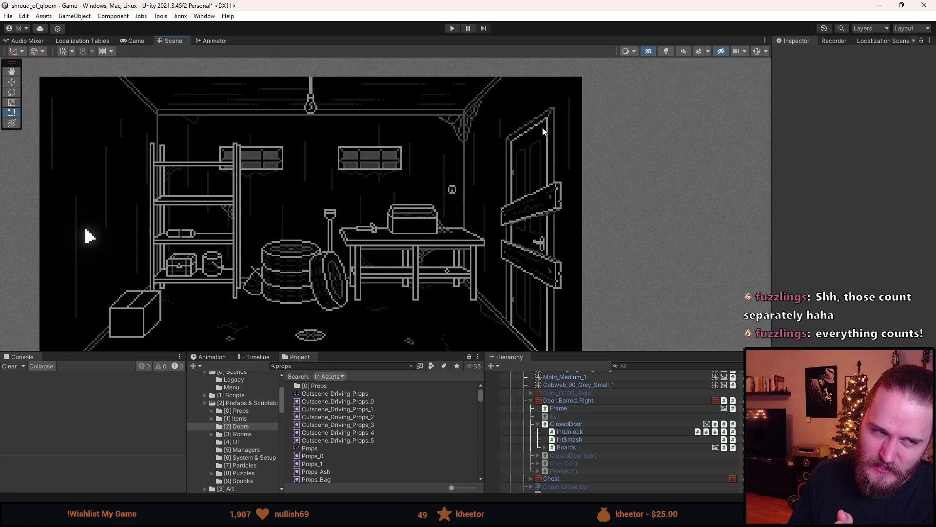
{"action": "scroll", "coordinate": [541, 258], "scroll_direction": "up", "scroll_amount": 2}
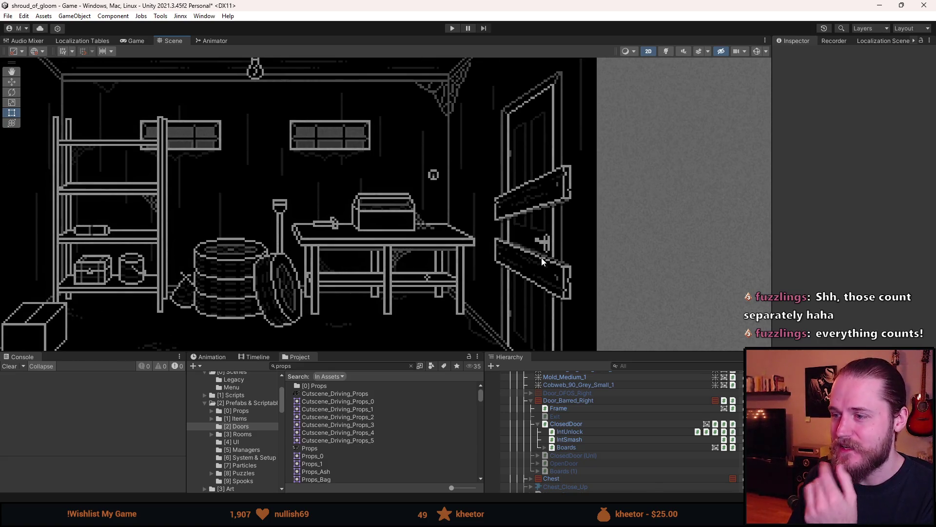
{"action": "left_click_drag", "start_coordinate": [542, 260], "coordinate": [524, 244]}
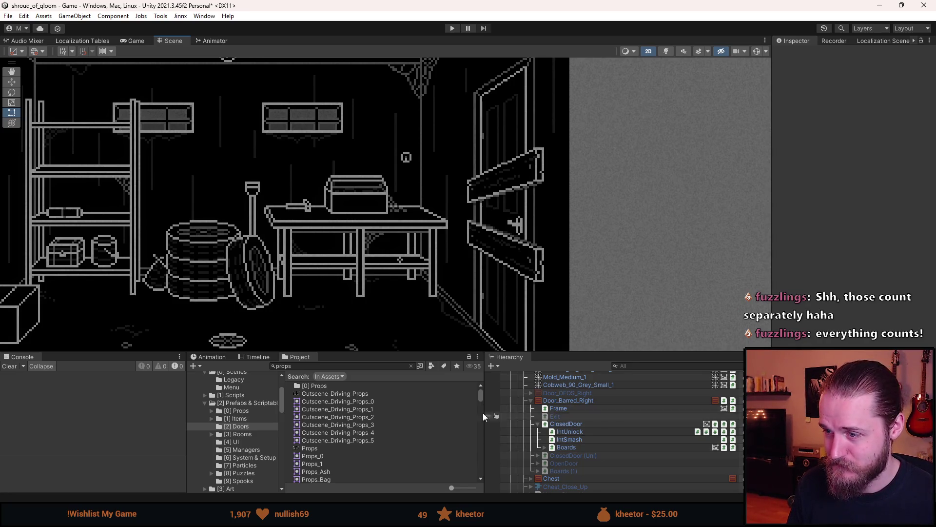
- Check the Boards' Interaction_Smash child, then select and enable Boards (1)
{"action": "left_click", "coordinate": [574, 447]}
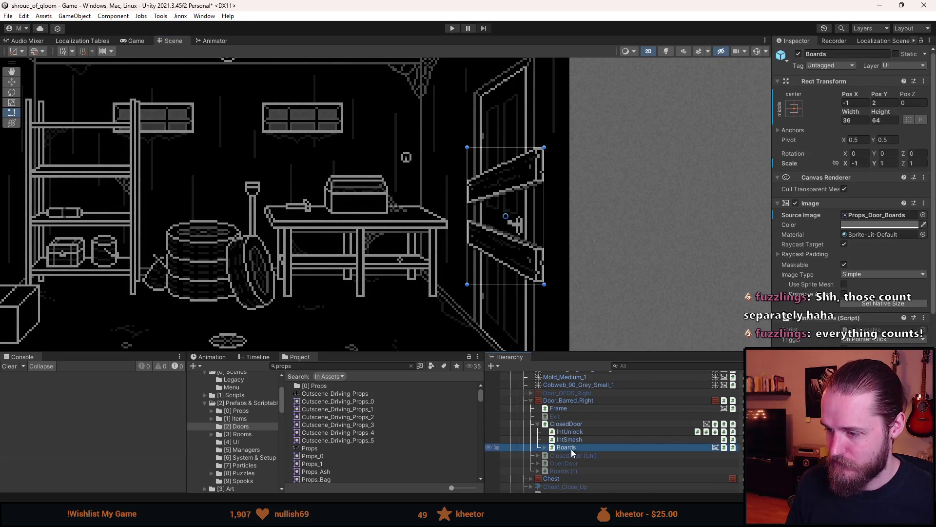
{"action": "left_click", "coordinate": [545, 447]}
{"action": "left_click", "coordinate": [556, 455]}
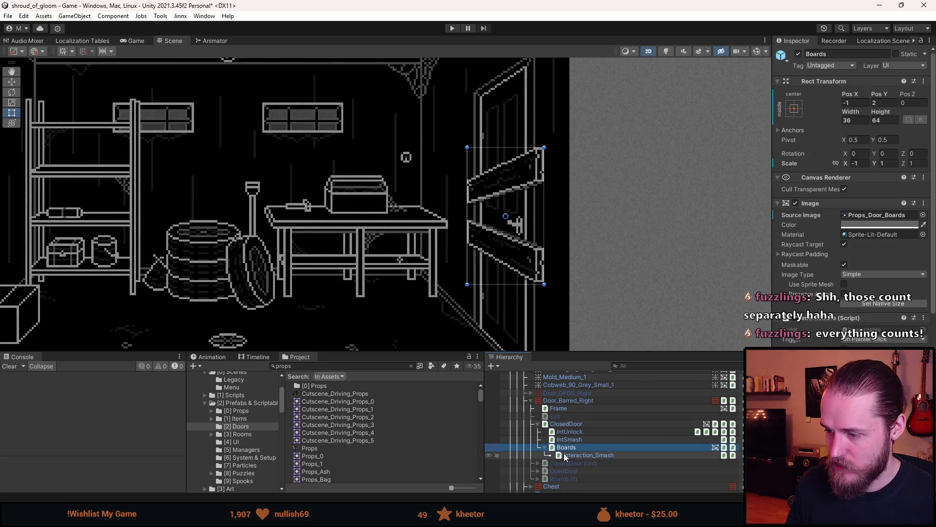
{"action": "scroll", "coordinate": [840, 296], "scroll_direction": "down", "scroll_amount": 1}
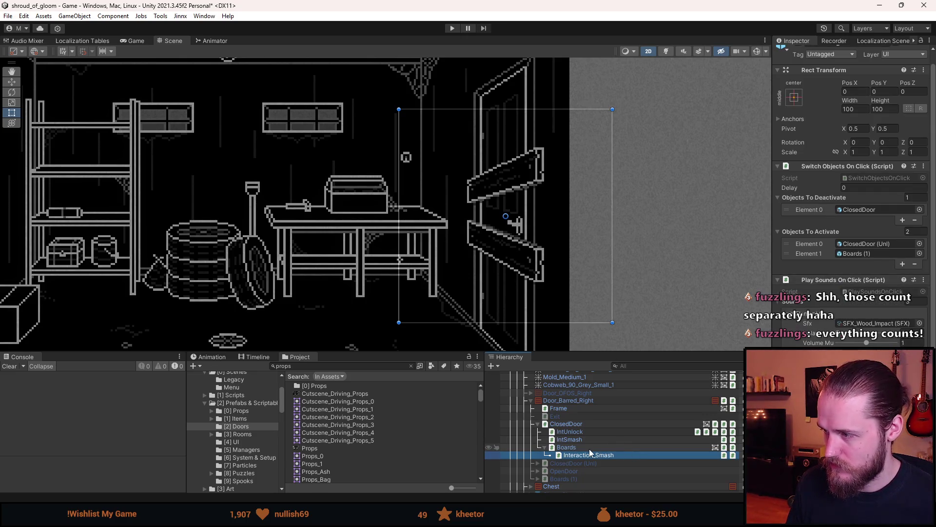
{"action": "left_click", "coordinate": [575, 478]}
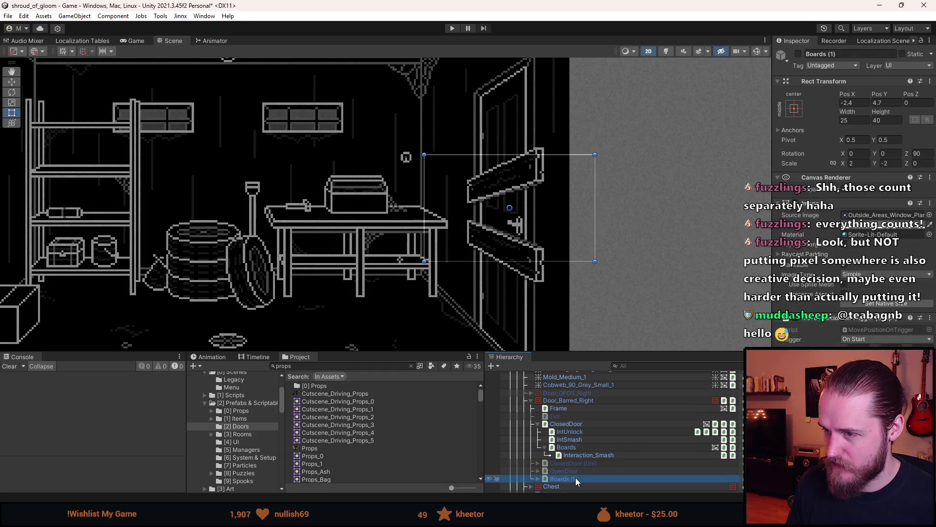
{"action": "key", "text": "alt+shift+a"}
- Give Boards (1) the Props_Door_Boards image at its native 36×64 size
{"action": "left_click", "coordinate": [929, 214]}
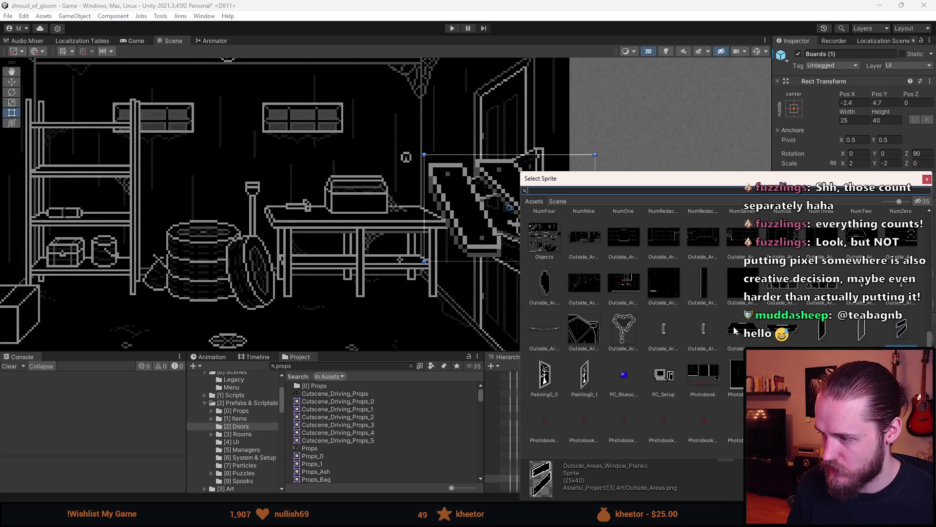
{"action": "type", "text": "board"}
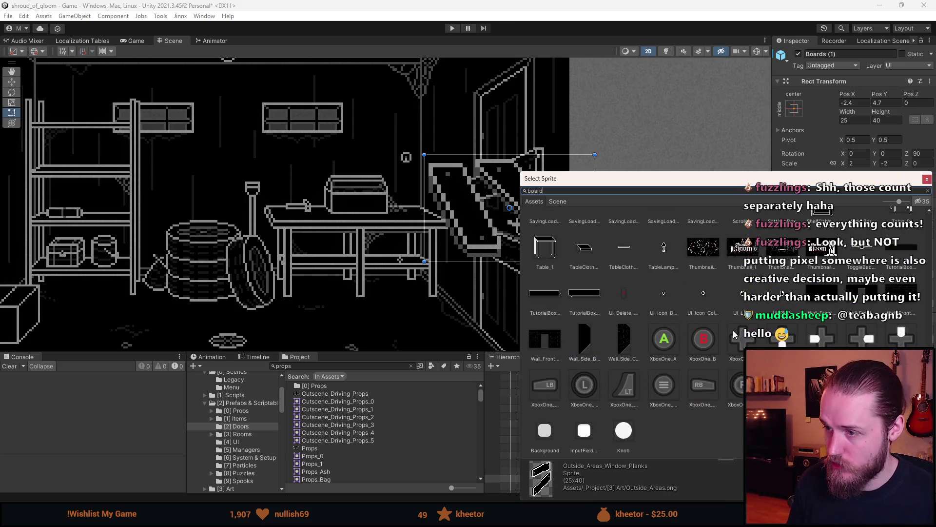
{"action": "double_click", "coordinate": [866, 273]}
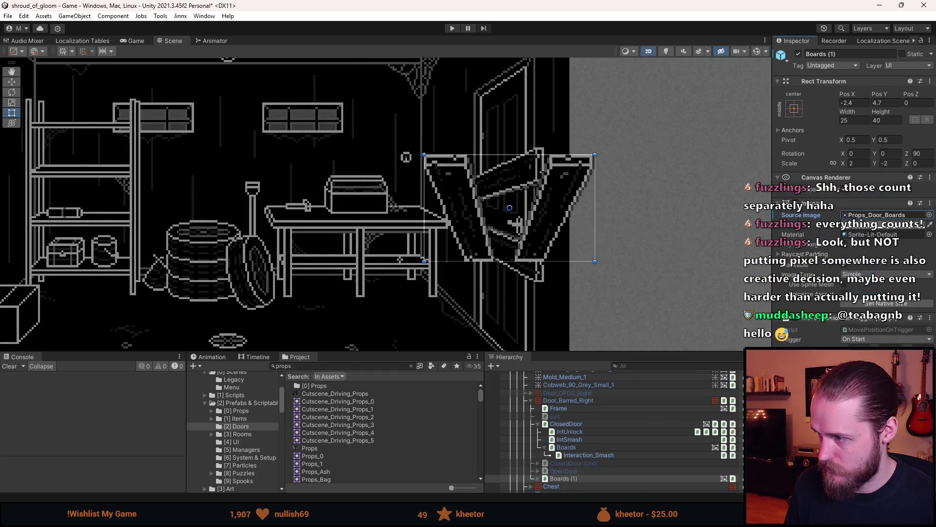
{"action": "left_click", "coordinate": [905, 303]}
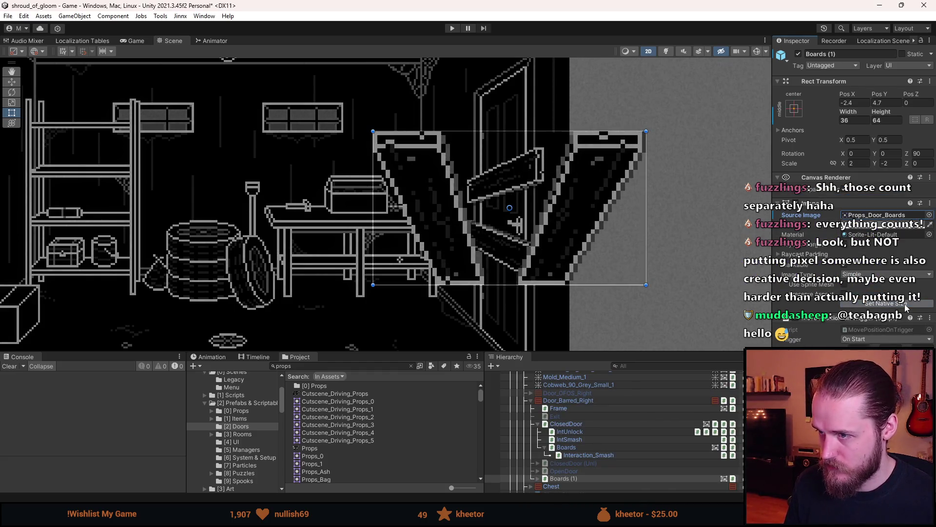
- Set Boards (1) to scale 1, 1, position 0, 0 and rotation Z 0
{"action": "left_click", "coordinate": [858, 163]}
{"action": "type", "text": "1"}
{"action": "left_click", "coordinate": [887, 163]}
{"action": "type", "text": "1"}
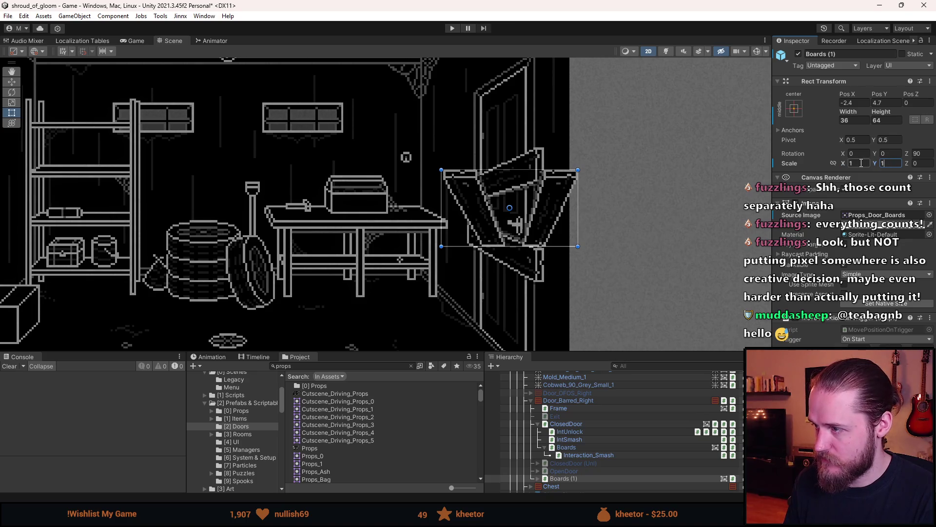
{"action": "left_click", "coordinate": [853, 102]}
{"action": "type", "text": "0"}
{"action": "left_click", "coordinate": [895, 103]}
{"action": "type", "text": "0"}
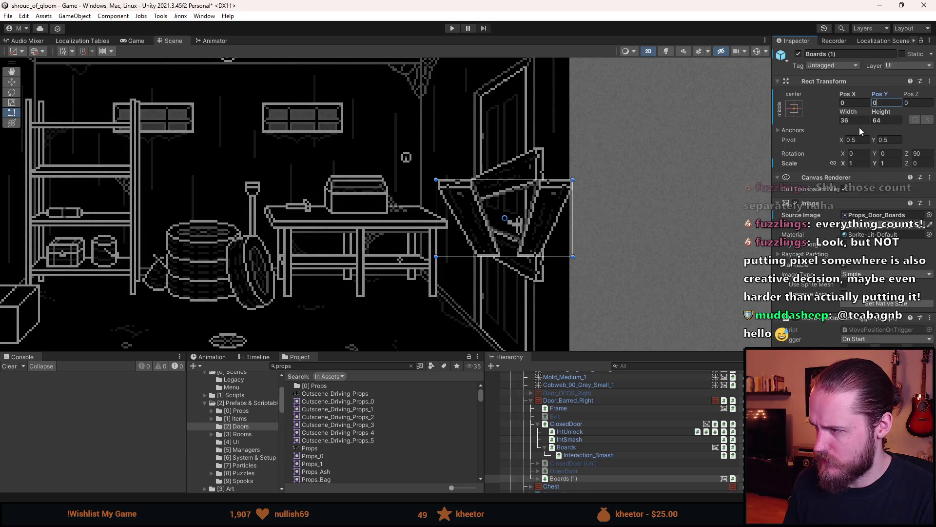
{"action": "left_click", "coordinate": [924, 154]}
{"action": "type", "text": "0"}
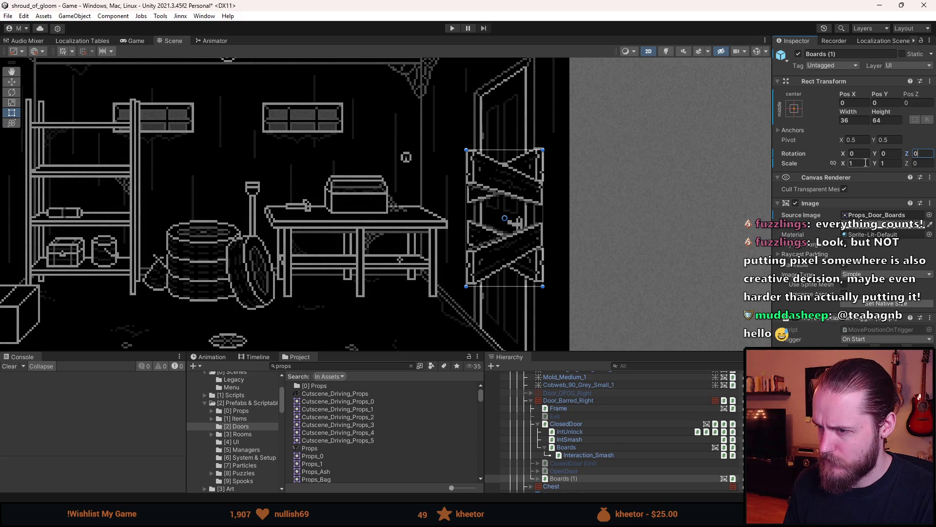
{"action": "scroll", "coordinate": [516, 224], "scroll_direction": "down", "scroll_amount": 3}
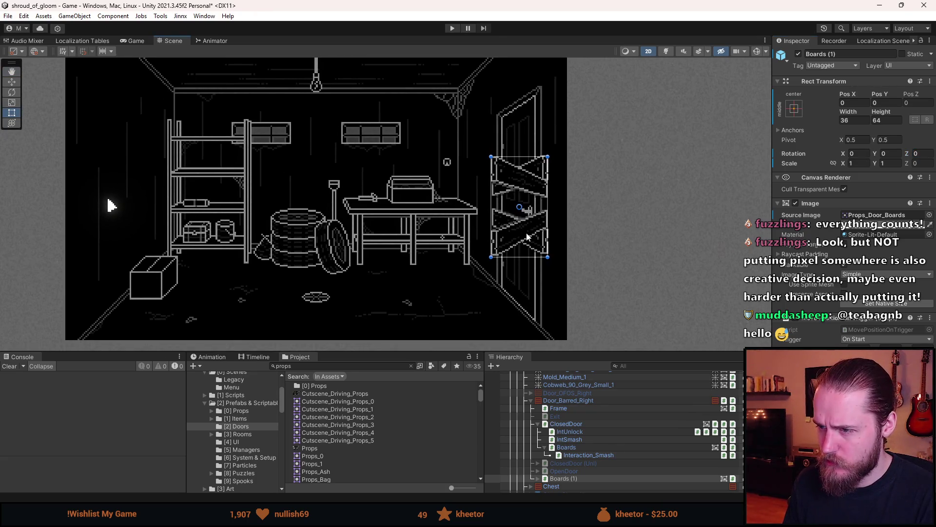
- Move Boards (1) down onto the garage floor and rotate it to -90°
{"action": "key", "text": "w"}
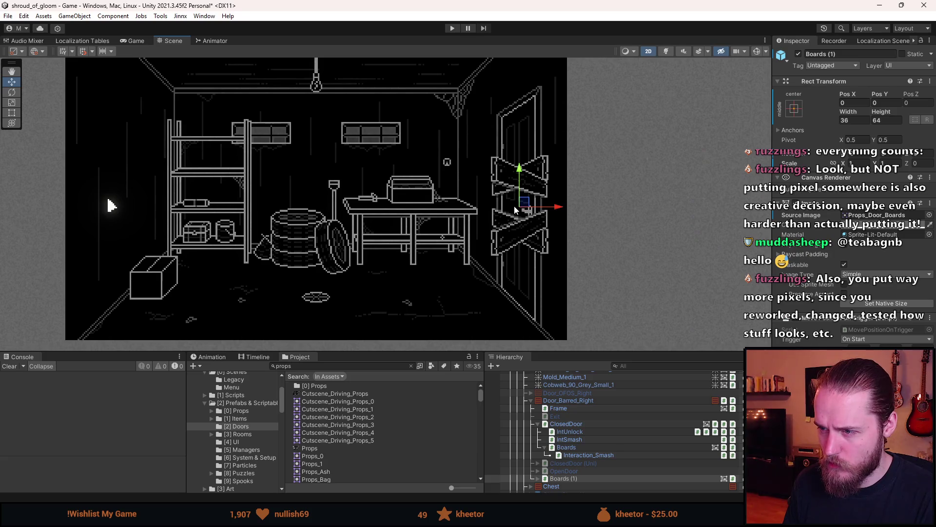
{"action": "mouse_move", "coordinate": [514, 205]}
{"action": "left_mouse_down"}
{"action": "mouse_move", "coordinate": [435, 230]}
{"action": "mouse_move", "coordinate": [432, 294]}
{"action": "left_mouse_up"}
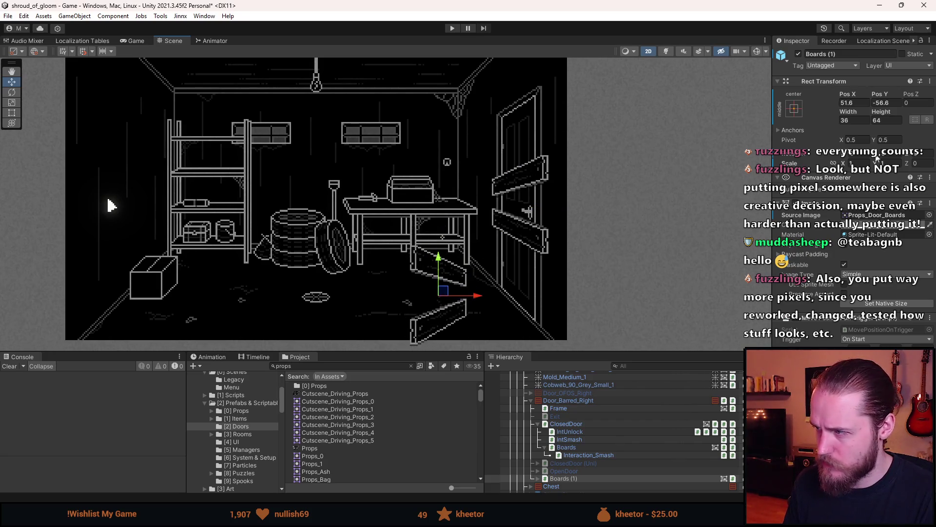
{"action": "double_click", "coordinate": [927, 154]}
{"action": "type", "text": "90"}
{"action": "double_click", "coordinate": [927, 154]}
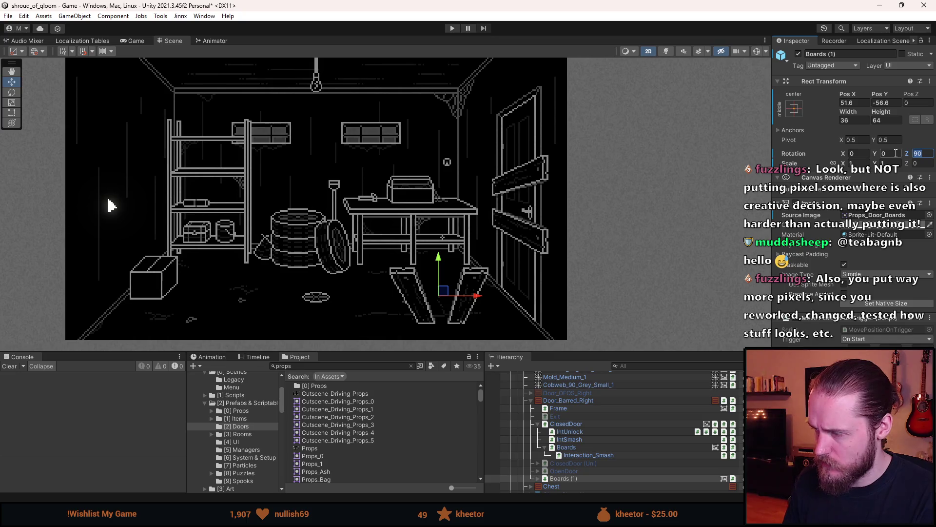
{"action": "type", "text": "-90"}
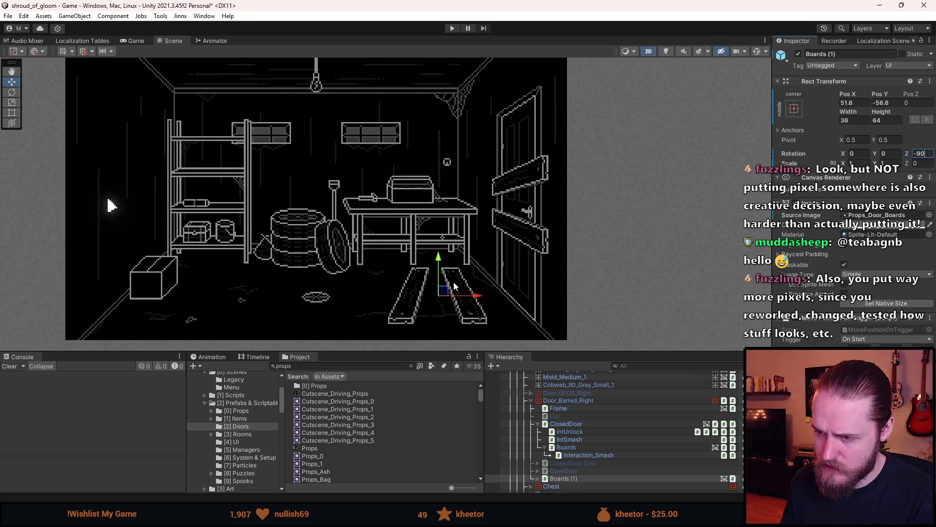
{"action": "left_click_drag", "start_coordinate": [443, 290], "coordinate": [452, 308]}
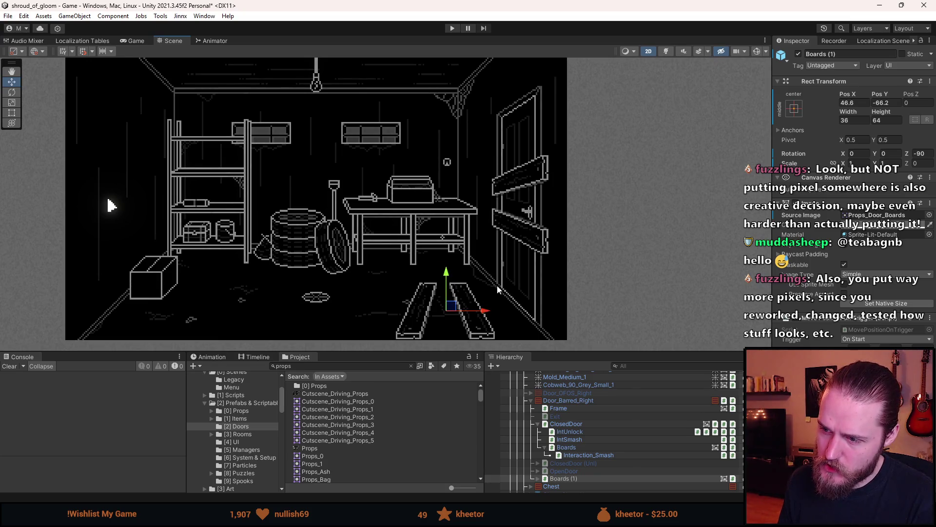
{"action": "scroll", "coordinate": [465, 290], "scroll_direction": "up", "scroll_amount": 3}
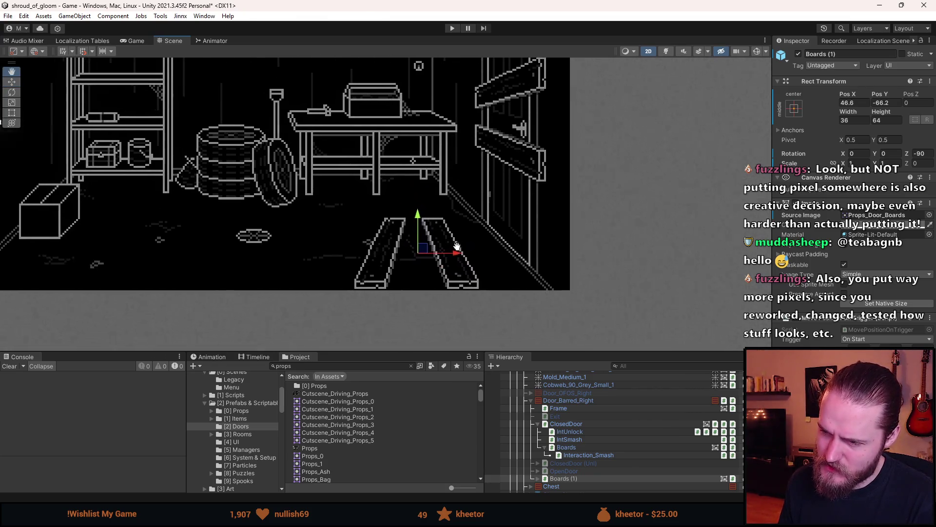
{"action": "left_click_drag", "start_coordinate": [416, 253], "coordinate": [430, 280]}
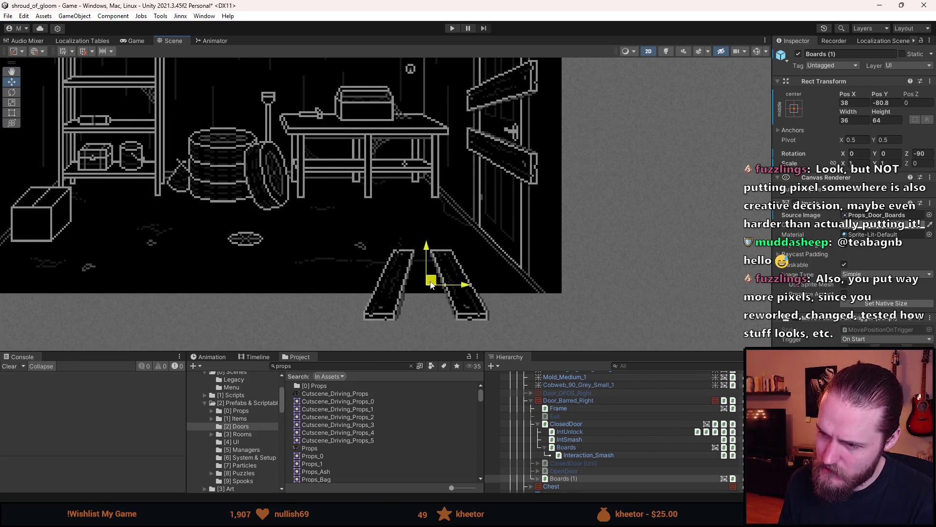
{"action": "scroll", "coordinate": [431, 284], "scroll_direction": "down", "scroll_amount": 3}
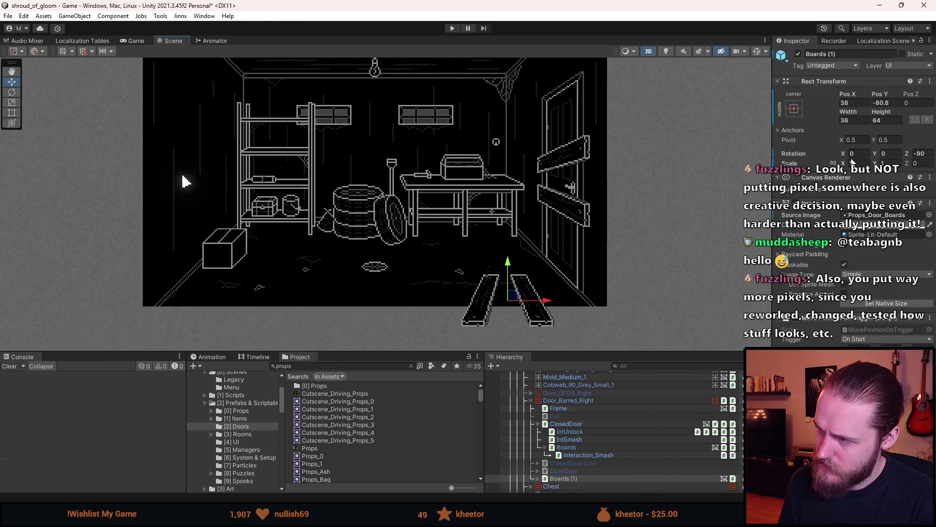
- Compare orientations and settle on flipping the fallen boards vertically with Scale Y -1
{"action": "left_click", "coordinate": [854, 164]}
{"action": "type", "text": "-1"}
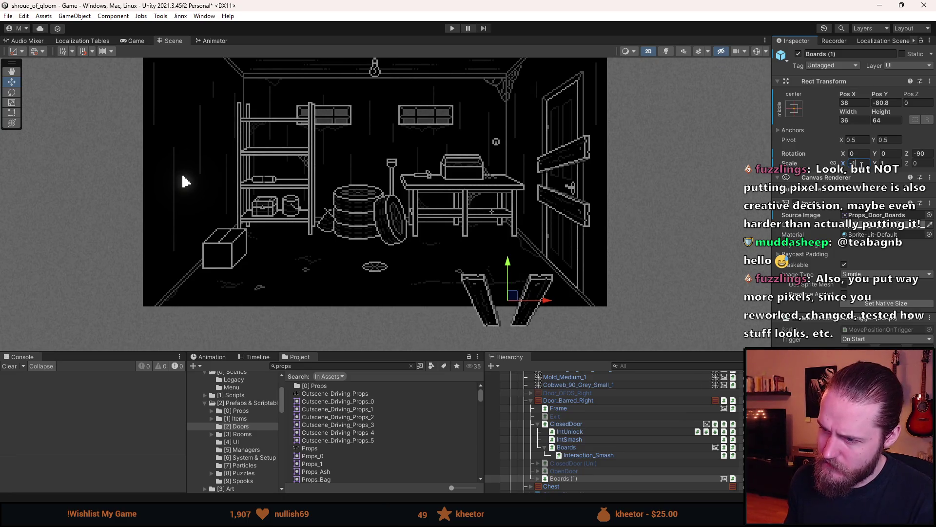
{"action": "key", "text": "ctrl+z"}
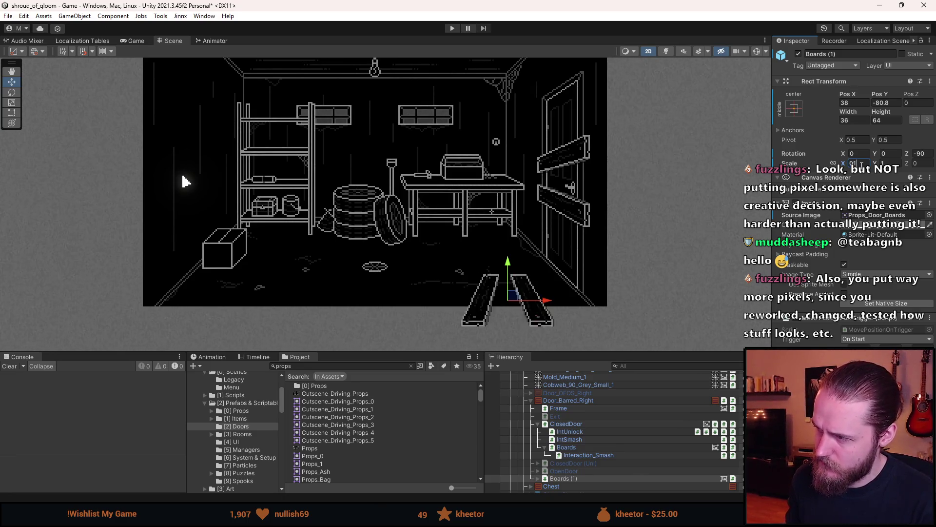
{"action": "key", "text": "Tab"}
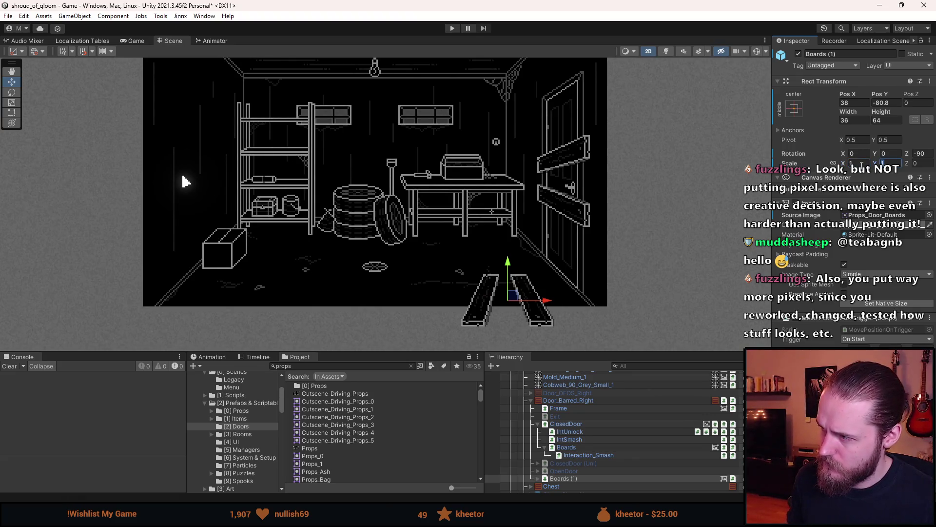
{"action": "type", "text": "-1"}
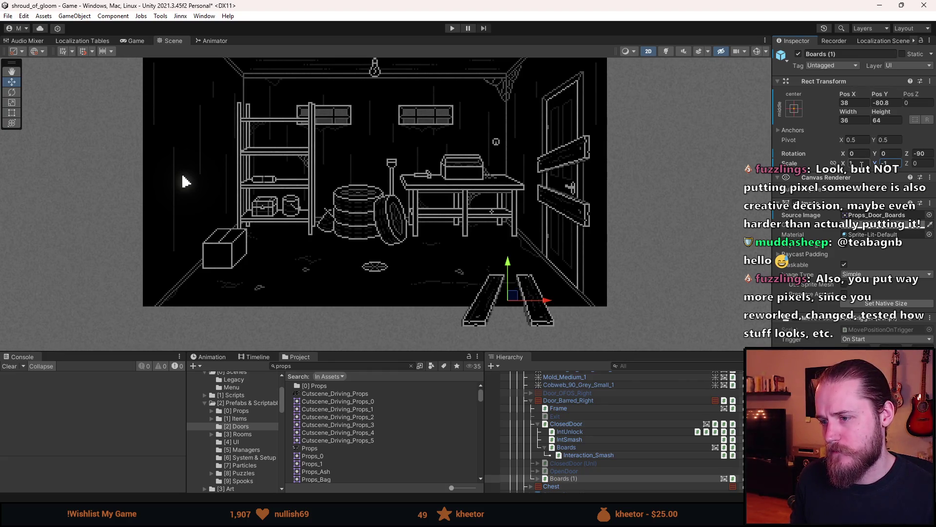
{"action": "key", "text": "ctrl+z"}
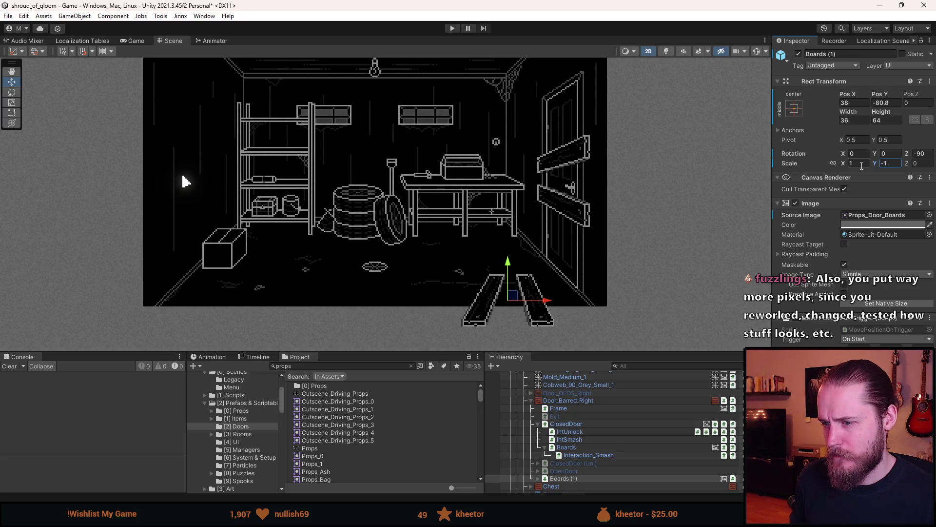
{"action": "key", "text": "ctrl+z"}
{"action": "scroll", "coordinate": [548, 286], "scroll_direction": "up", "scroll_amount": 3}
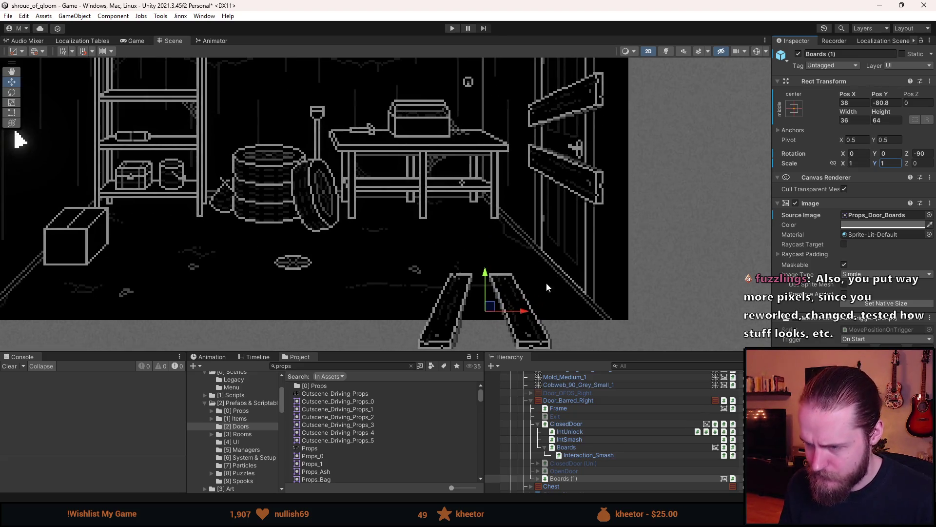
{"action": "key", "text": "ctrl+y"}
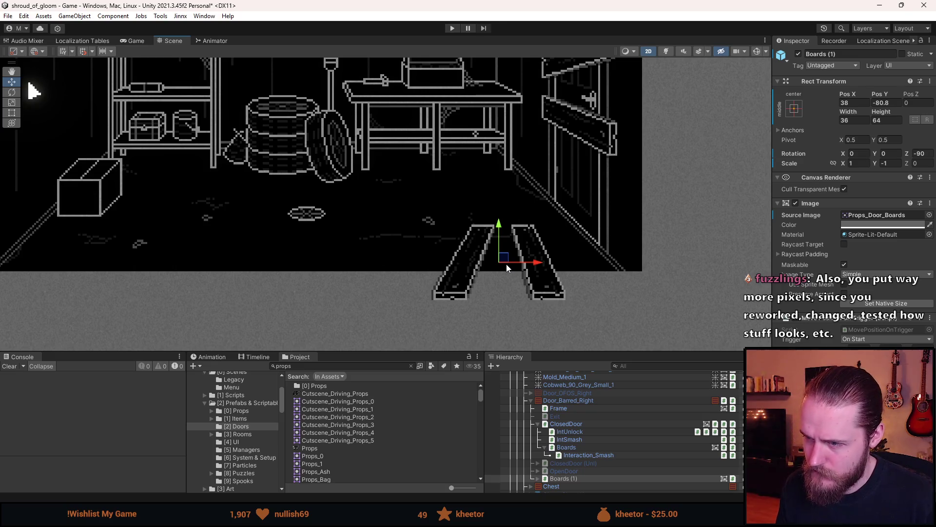
{"action": "key", "text": "ctrl+z"}
{"action": "scroll", "coordinate": [654, 223], "scroll_direction": "down", "scroll_amount": 2}
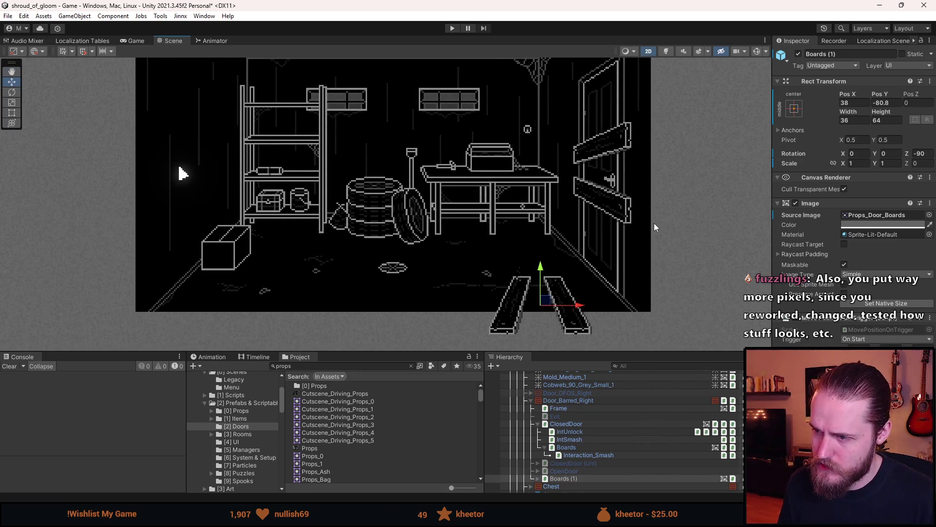
{"action": "key", "text": "ctrl+y"}
{"action": "key", "text": "ctrl+z"}
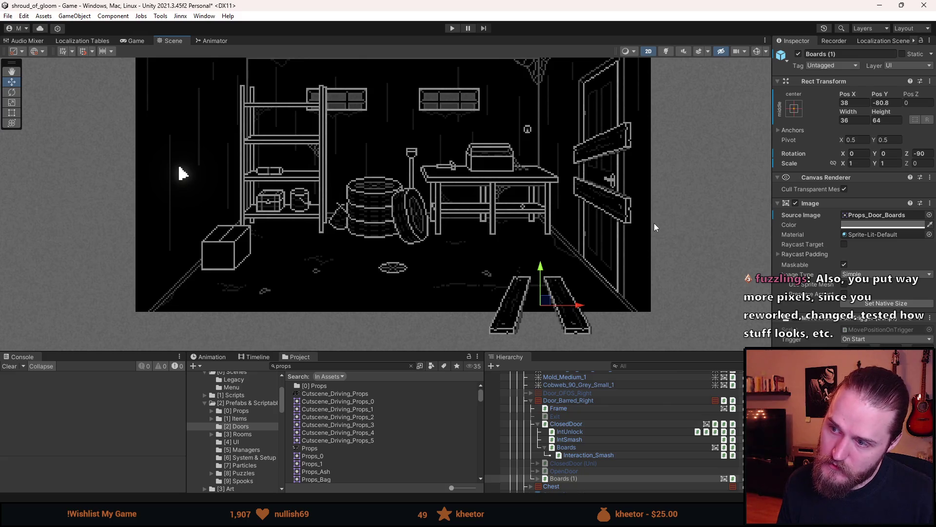
{"action": "key", "text": "ctrl+y"}
{"action": "key", "text": "ctrl+z"}
{"action": "key", "text": "ctrl+y"}
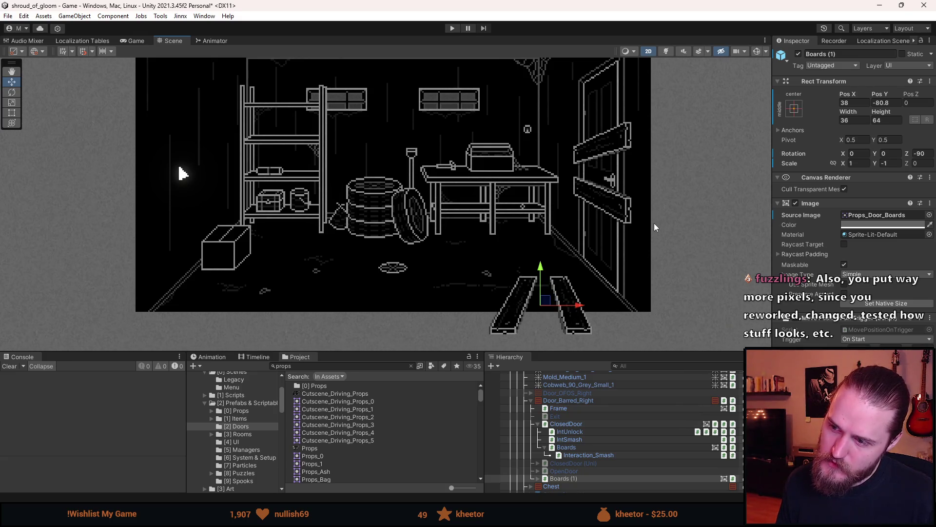
{"action": "key", "text": "ctrl+z"}
{"action": "key", "text": "ctrl+y"}
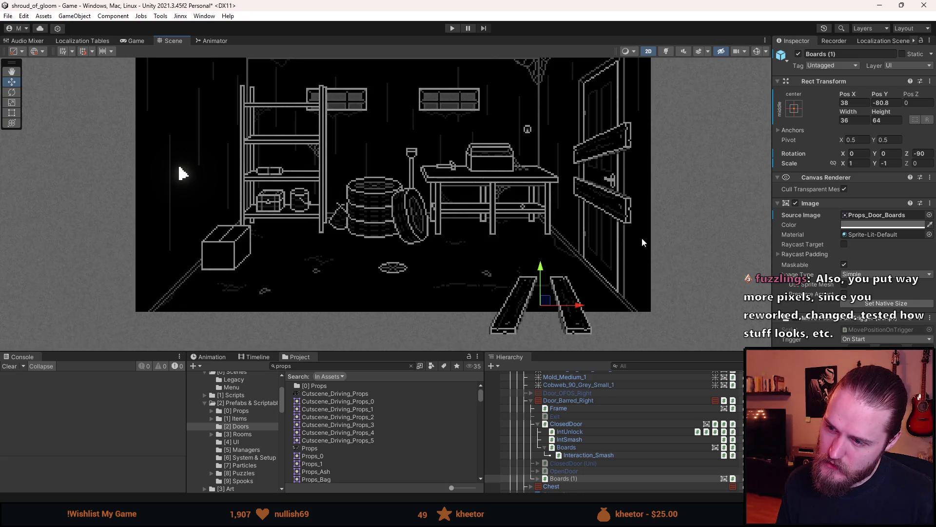
{"action": "scroll", "coordinate": [600, 269], "scroll_direction": "up", "scroll_amount": 5}
{"action": "scroll", "coordinate": [545, 300], "scroll_direction": "up", "scroll_amount": 4}
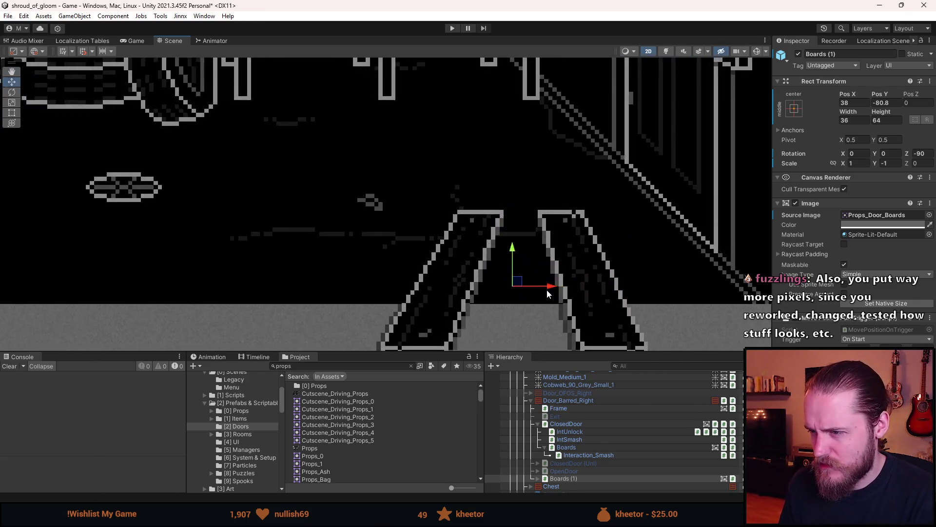
- Place the fallen boards at position 38.5, -81 and enter Play mode
{"action": "left_click", "coordinate": [882, 102]}
{"action": "type", "text": "-81"}
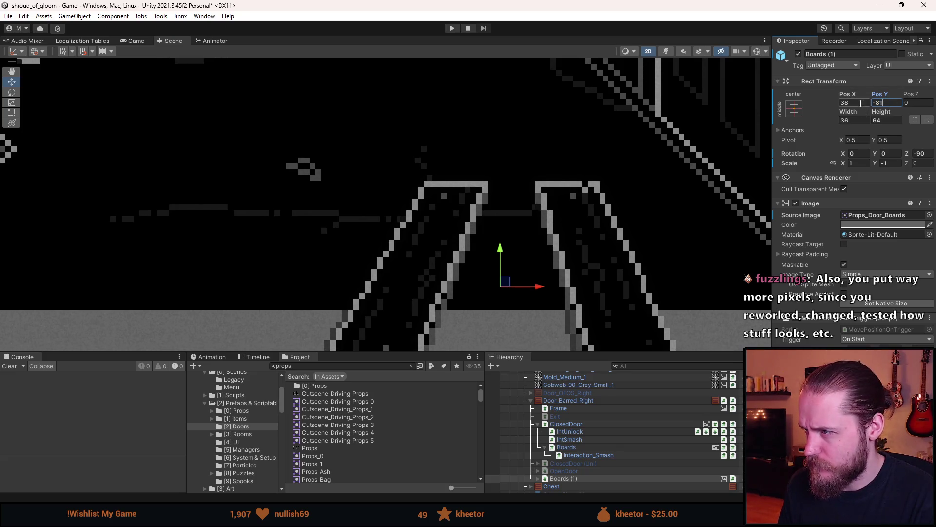
{"action": "left_click", "coordinate": [861, 103]}
{"action": "type", "text": ",5"}
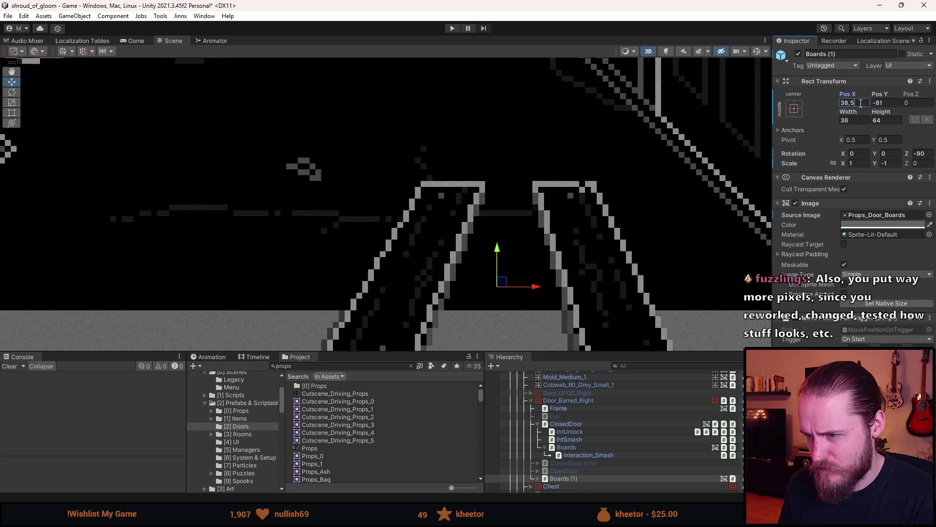
{"action": "key", "text": "Return"}
{"action": "scroll", "coordinate": [628, 197], "scroll_direction": "down", "scroll_amount": 10}
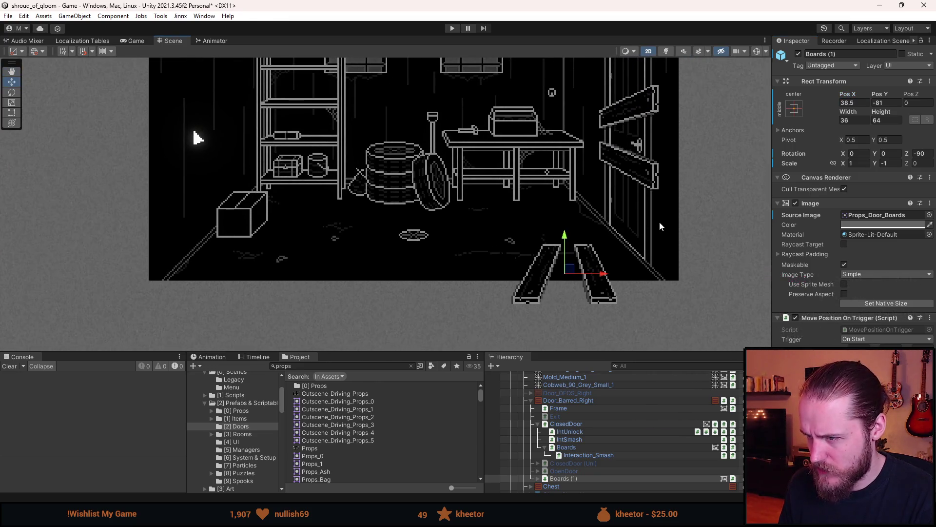
{"action": "key", "text": "ctrl+p"}
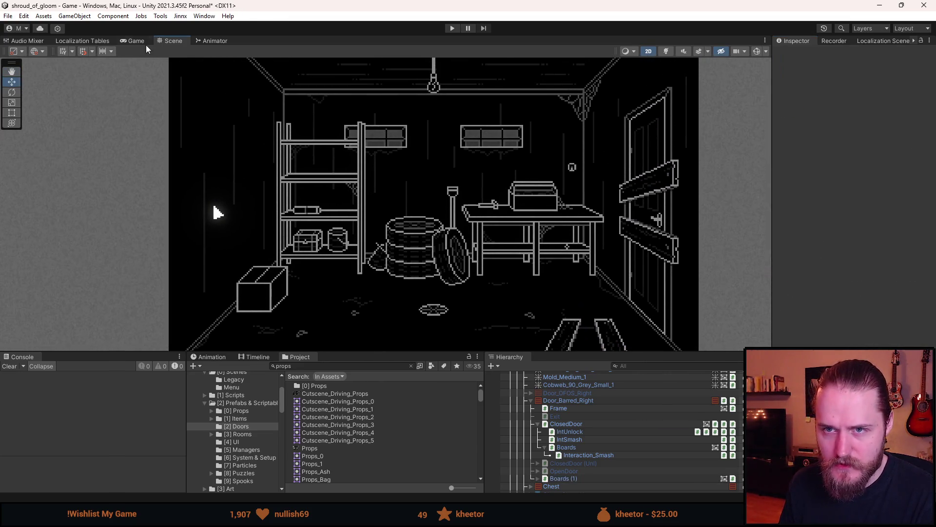
- Back in the Scene view, confirm Boards (1) still sits at 38.5, -81
{"action": "left_click", "coordinate": [173, 40]}
{"action": "mouse_move", "coordinate": [525, 208]}
{"action": "left_mouse_down"}
{"action": "mouse_move", "coordinate": [479, 175]}
{"action": "mouse_move", "coordinate": [486, 205]}
{"action": "left_mouse_up"}
{"action": "key", "text": "w"}
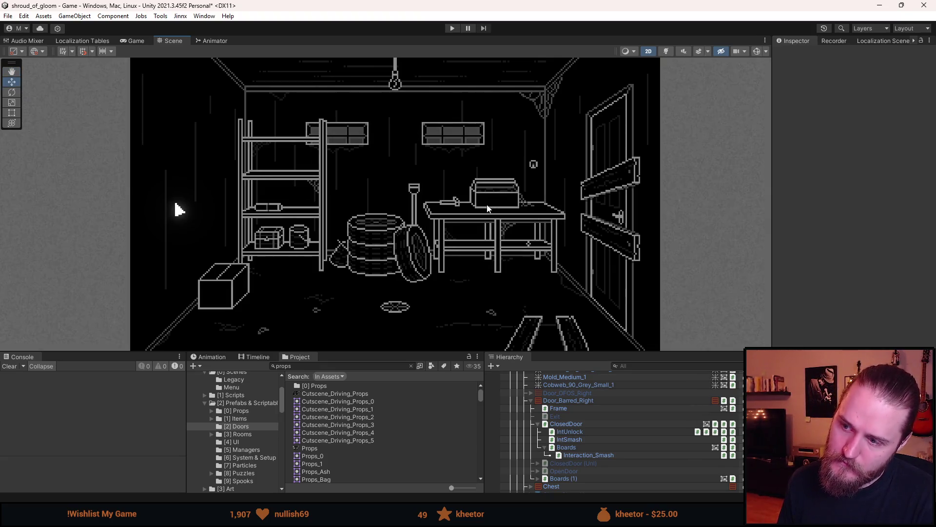
{"action": "key", "text": "Right"}
{"action": "scroll", "coordinate": [488, 206], "scroll_direction": "down", "scroll_amount": 3}
{"action": "scroll", "coordinate": [498, 183], "scroll_direction": "up", "scroll_amount": 3}
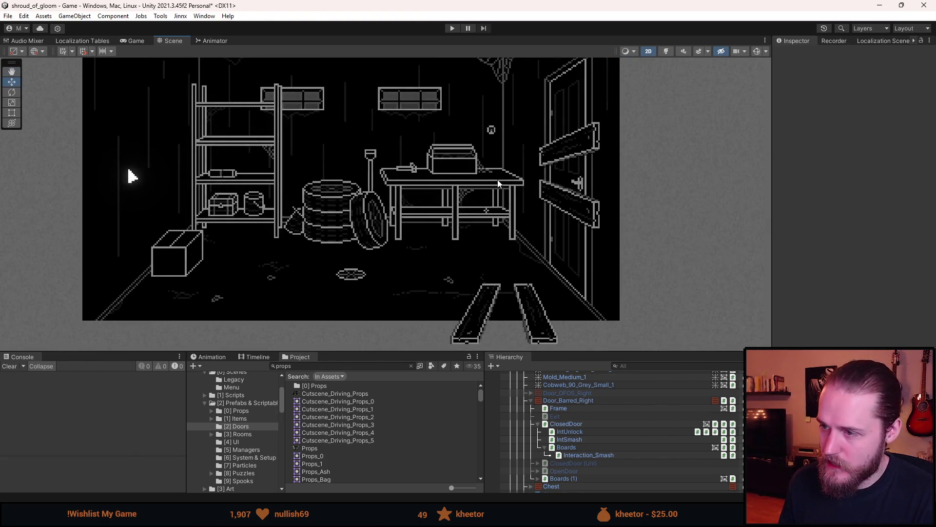
{"action": "left_click", "coordinate": [578, 479]}
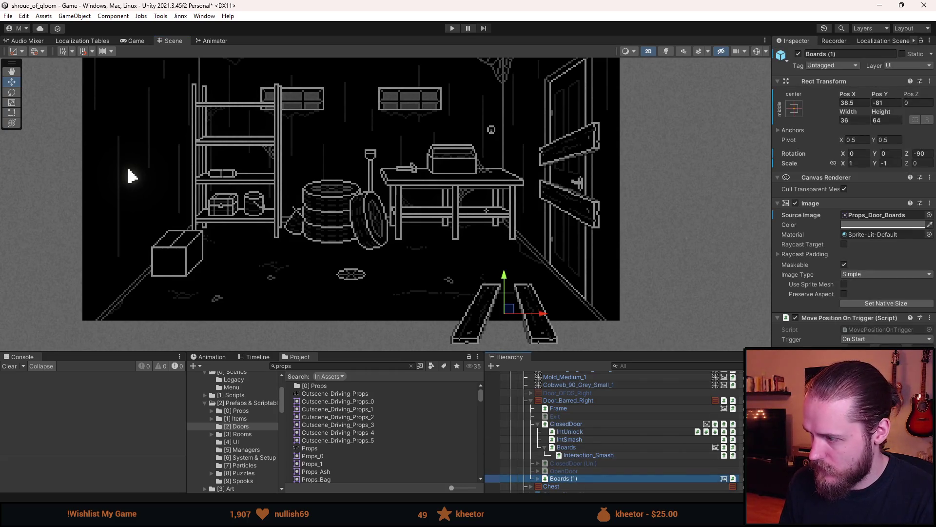
{"action": "left_click", "coordinate": [851, 103]}
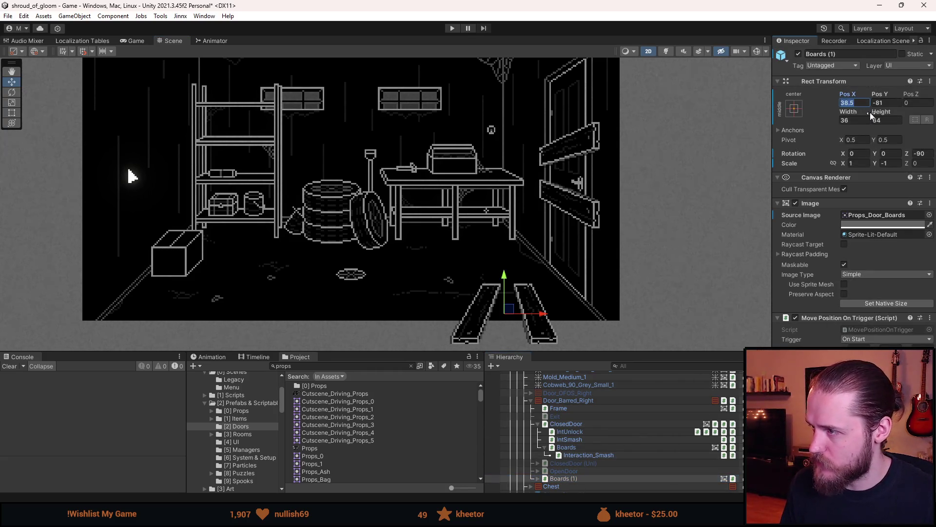
{"action": "key", "text": "Tab"}
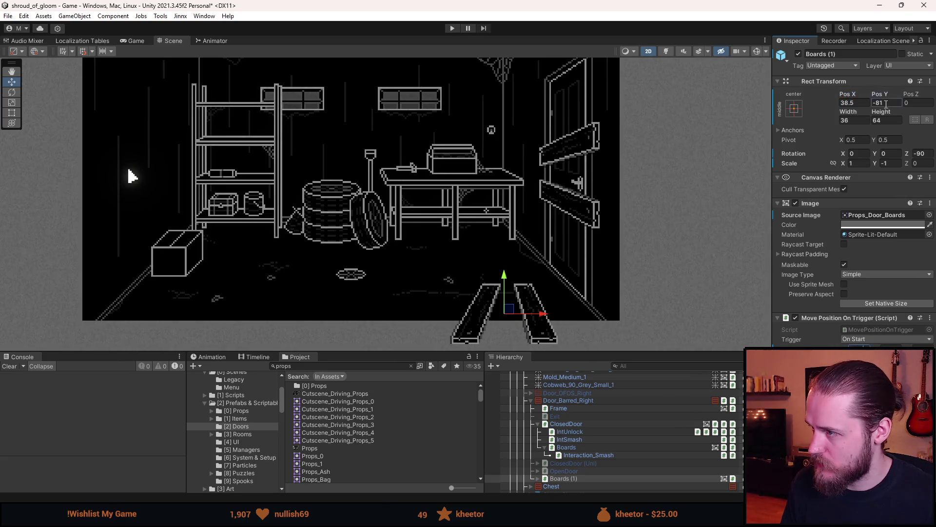
{"action": "key", "text": "Return"}
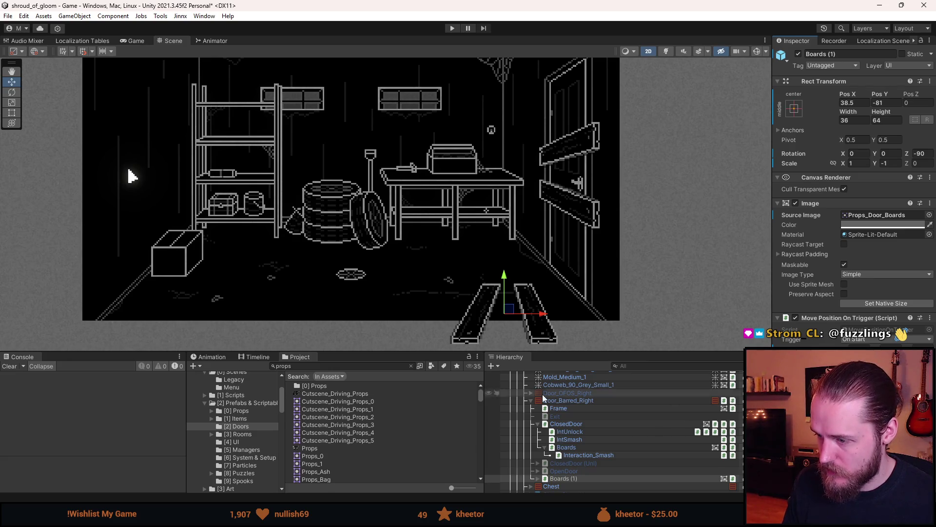
{"action": "left_click", "coordinate": [539, 479]}
- Check Boards (1)'s Interaction_Smash child, then duplicate it with Ctrl+D
{"action": "scroll", "coordinate": [539, 484], "scroll_direction": "down", "scroll_amount": 3}
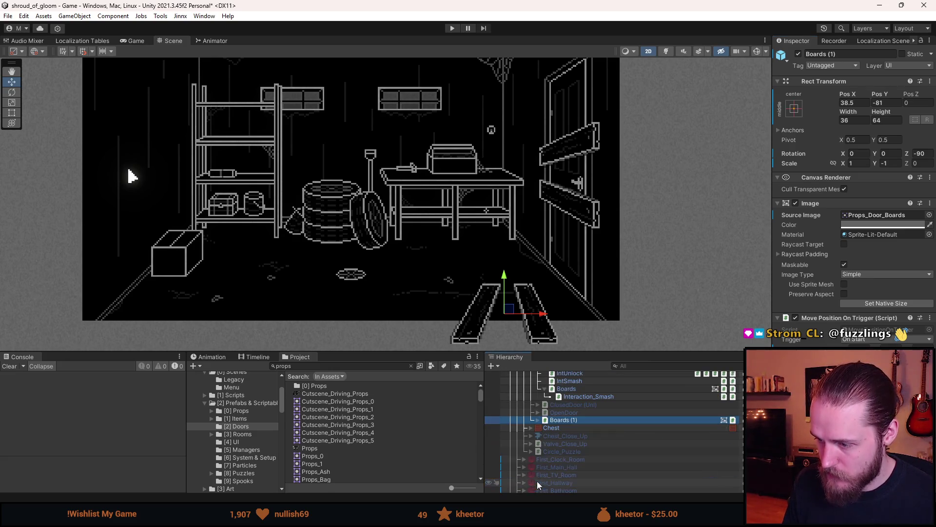
{"action": "left_click", "coordinate": [538, 420]}
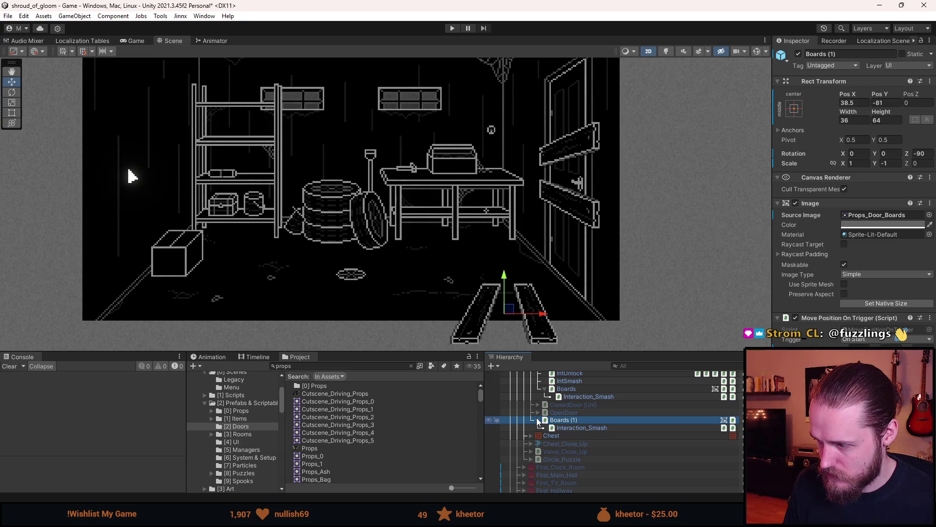
{"action": "left_click", "coordinate": [538, 420]}
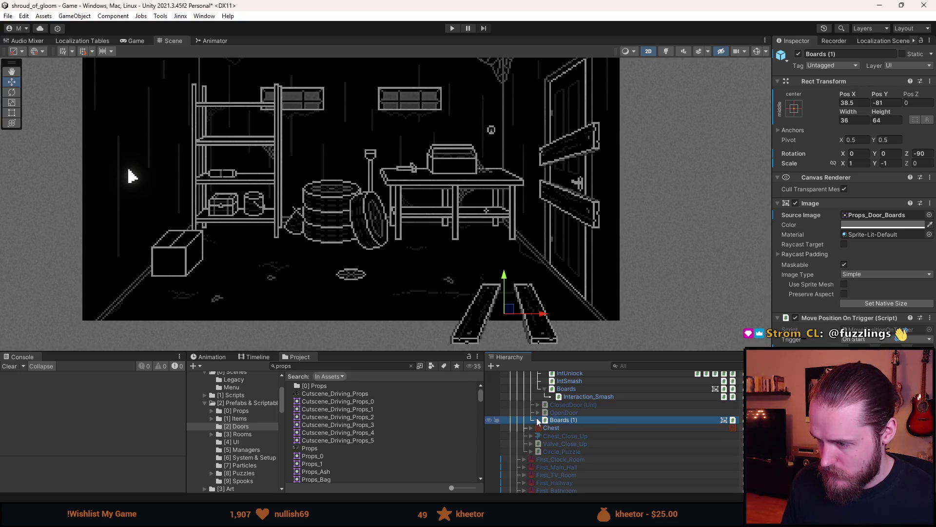
{"action": "left_click", "coordinate": [538, 420]}
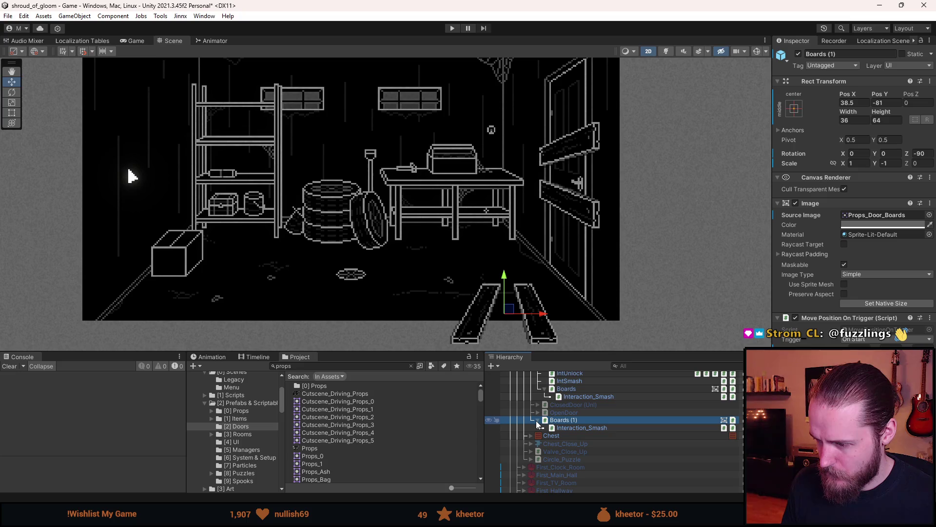
{"action": "left_click", "coordinate": [538, 421]}
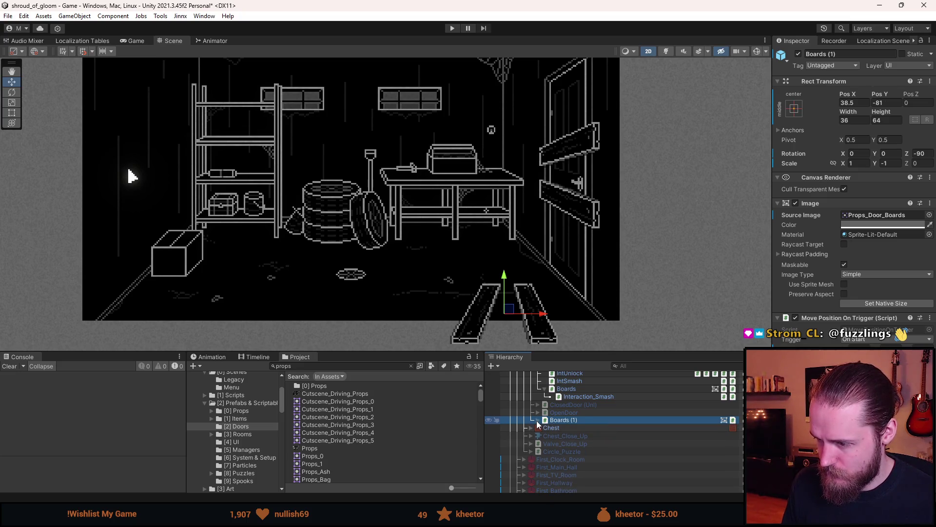
{"action": "key", "text": "ctrl+d"}
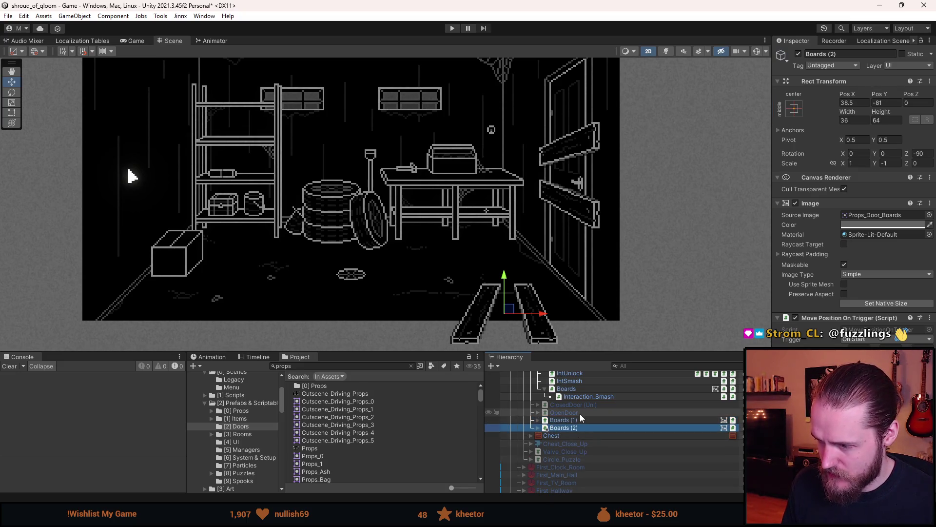
{"action": "right_click", "coordinate": [832, 322]}
{"action": "left_click", "coordinate": [838, 336]}
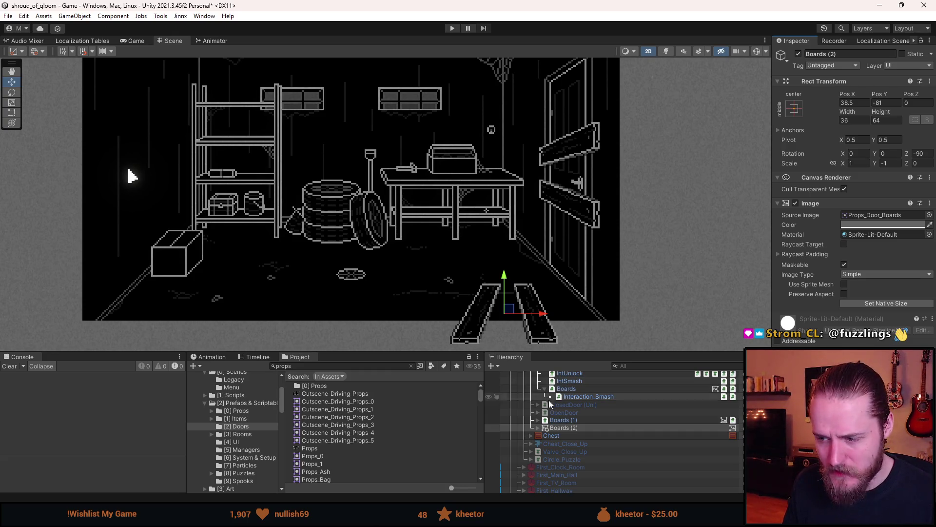
{"action": "left_click", "coordinate": [537, 429]}
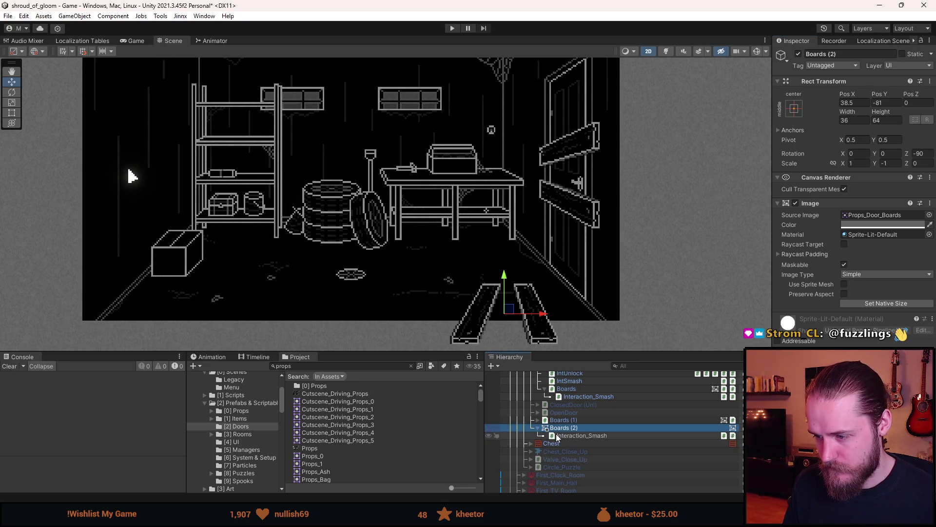
{"action": "left_click", "coordinate": [558, 436]}
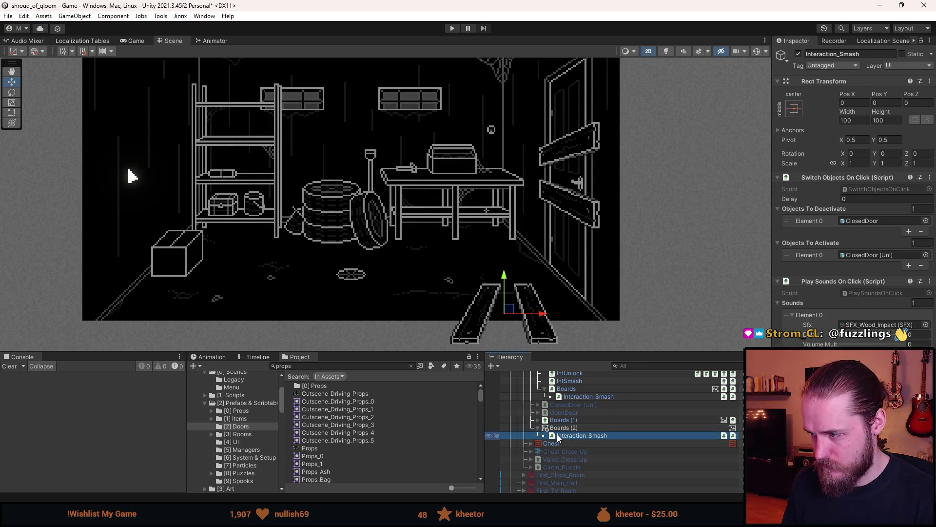
{"action": "left_click_drag", "start_coordinate": [558, 437], "coordinate": [561, 421]}
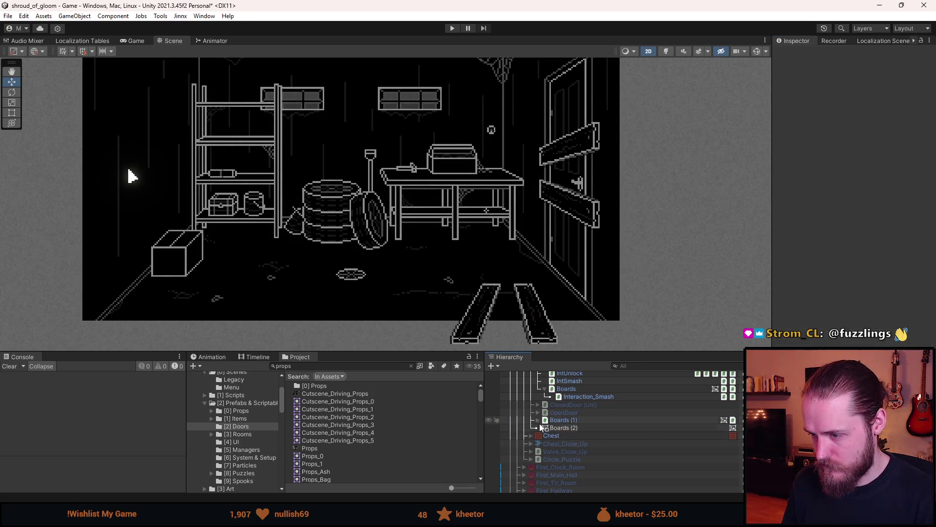
{"action": "left_click", "coordinate": [570, 420]}
{"action": "left_click", "coordinate": [570, 426]}
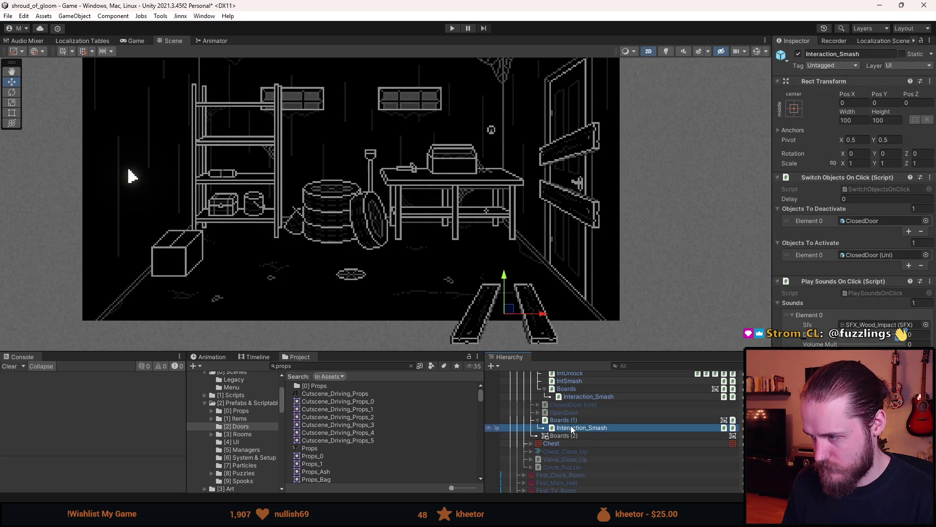
{"action": "key", "text": "Delete"}
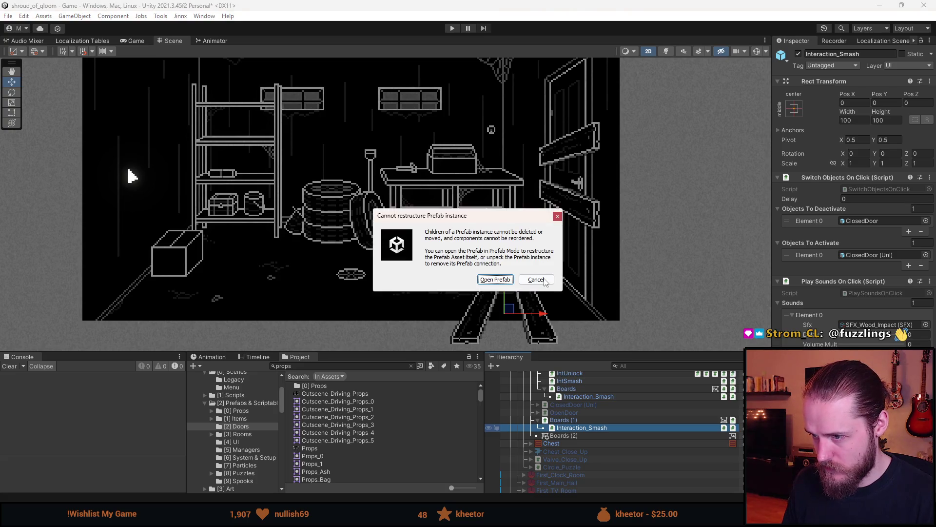
{"action": "key", "text": "Escape"}
{"action": "left_click", "coordinate": [565, 437]}
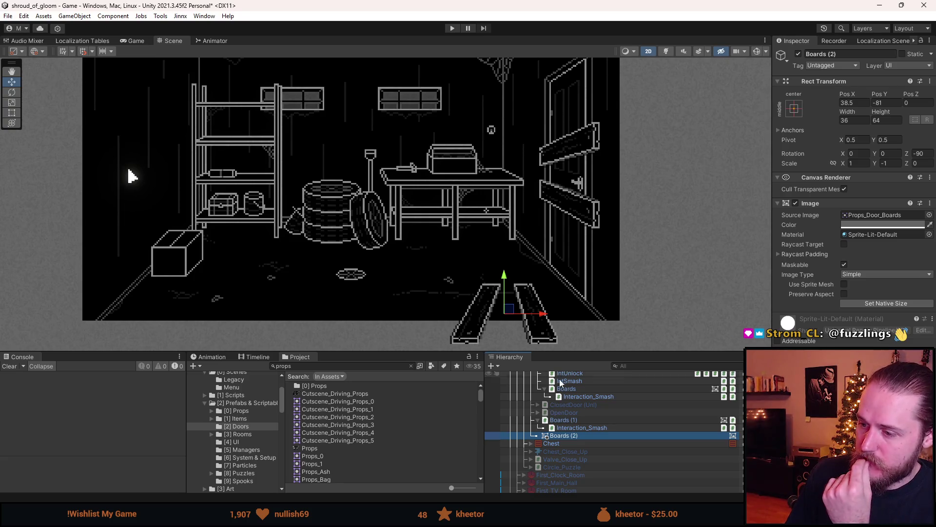
{"action": "left_click", "coordinate": [583, 420]}
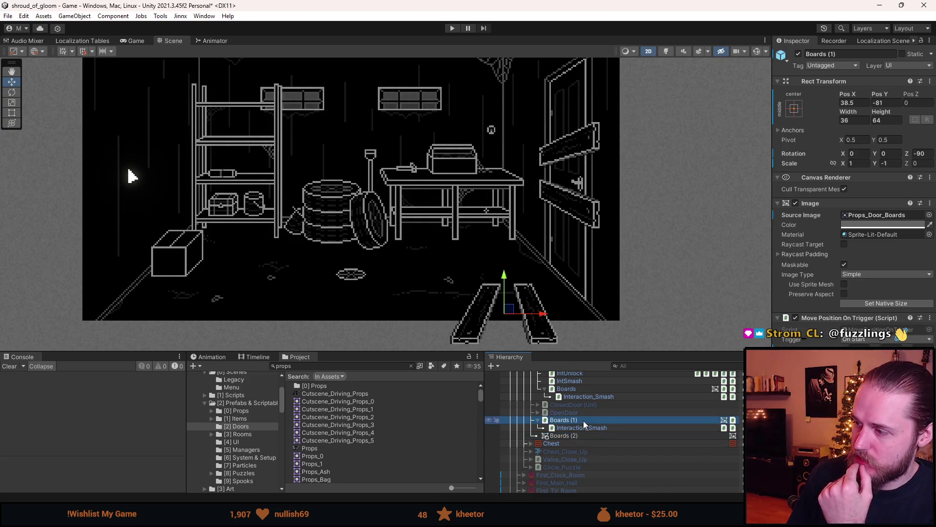
{"action": "key", "text": "alt+Tab"}
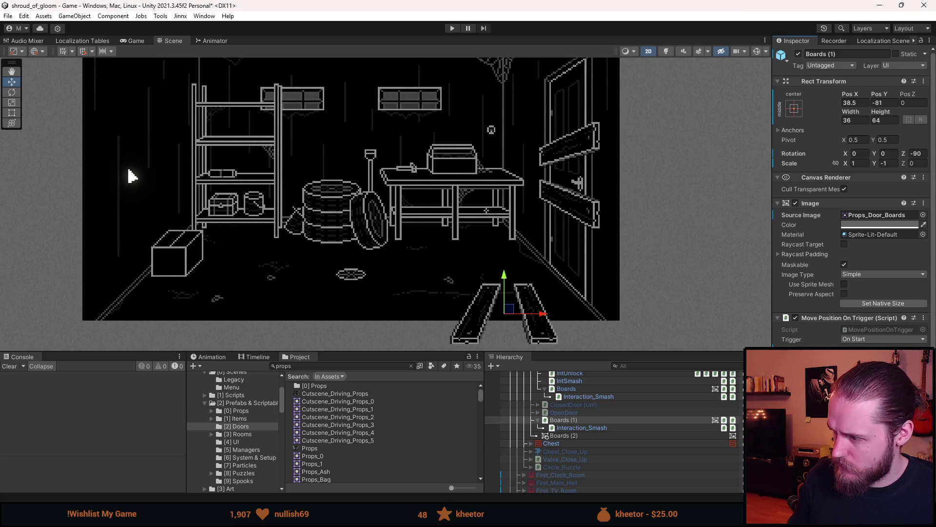
{"action": "scroll", "coordinate": [851, 195], "scroll_direction": "down", "scroll_amount": 2}
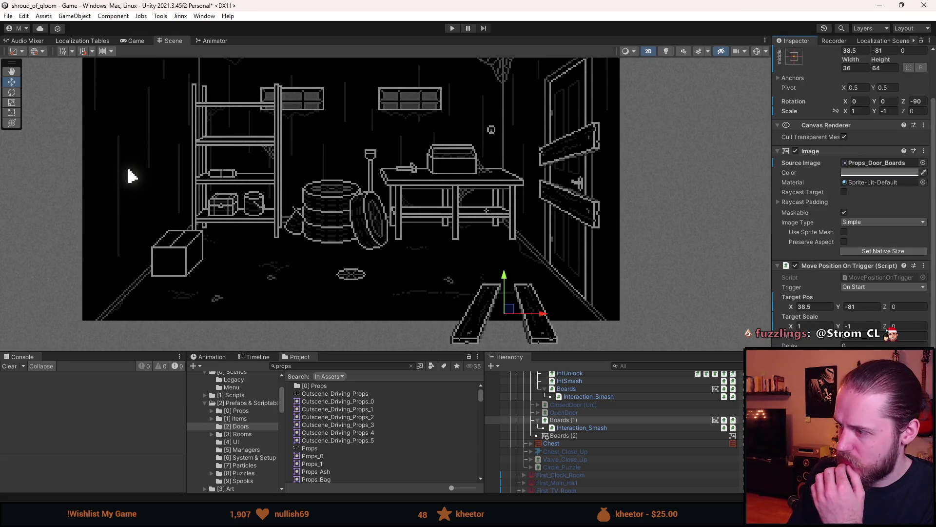
{"action": "left_click", "coordinate": [869, 287]}
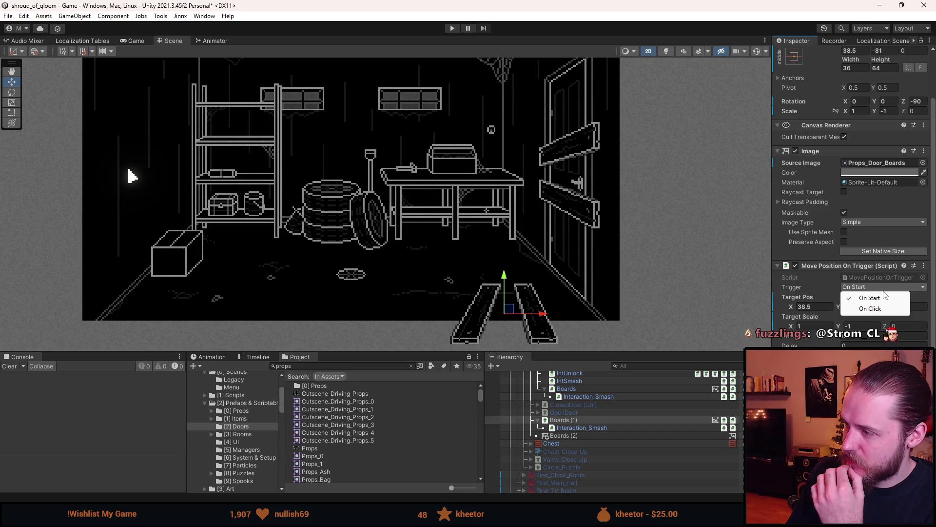
{"action": "left_click", "coordinate": [829, 253]}
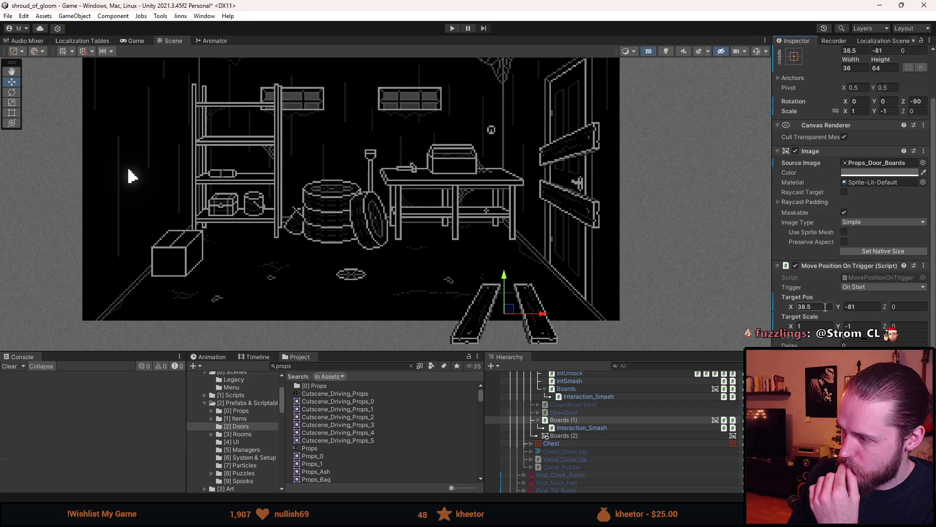
{"action": "left_click", "coordinate": [848, 307]}
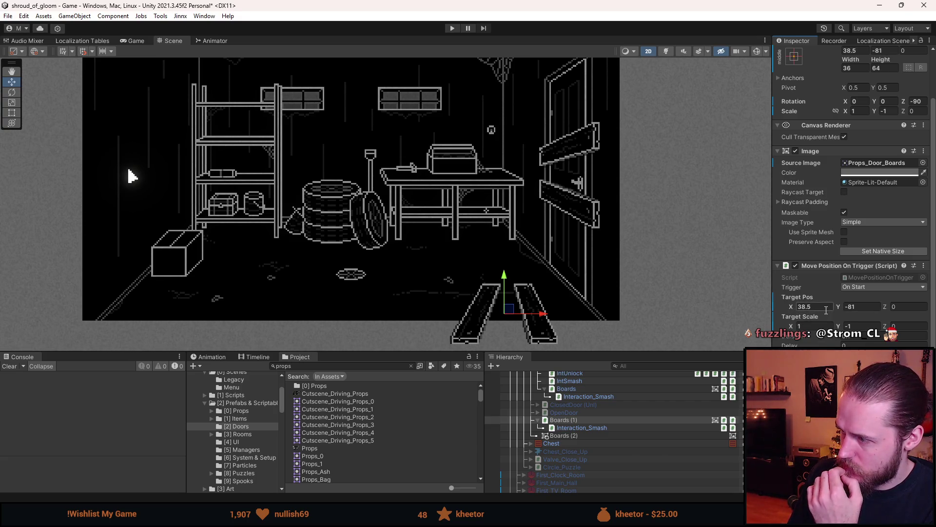
{"action": "left_click", "coordinate": [854, 288]}
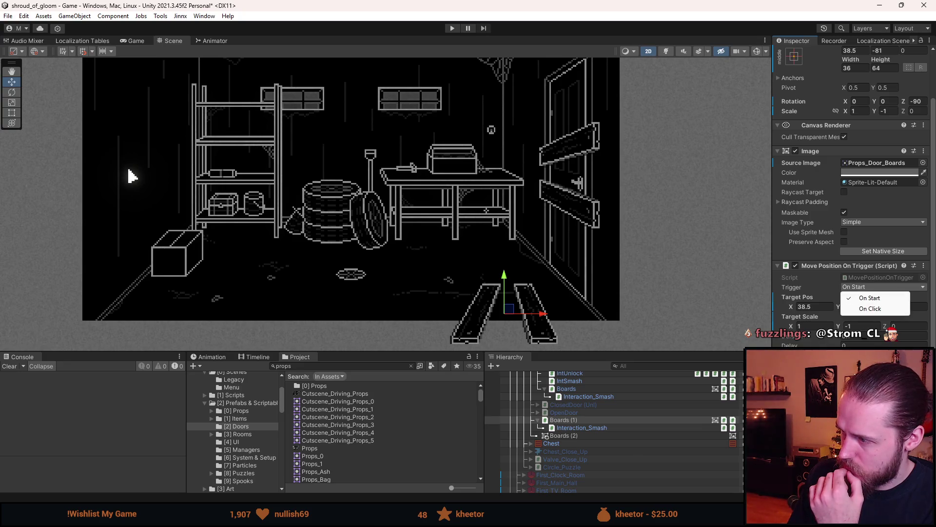
{"action": "key", "text": "Escape"}
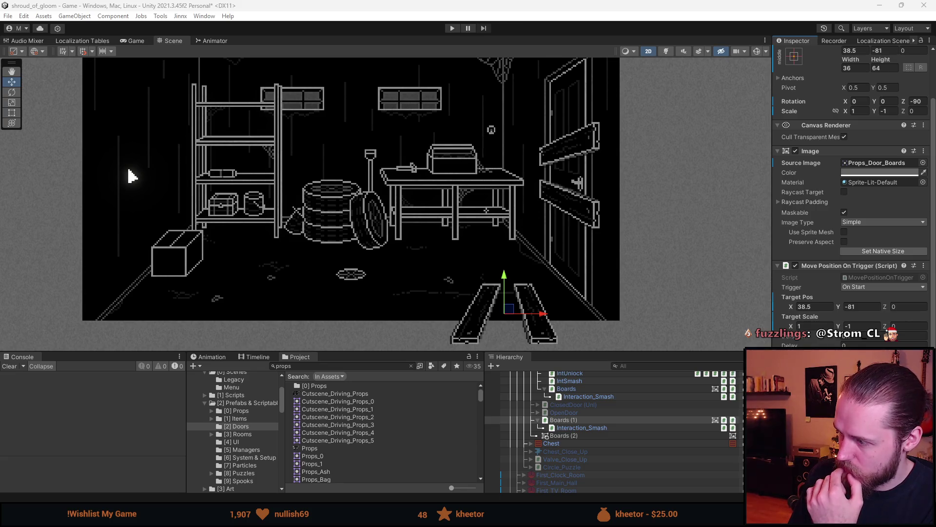
{"action": "left_click", "coordinate": [923, 265]}
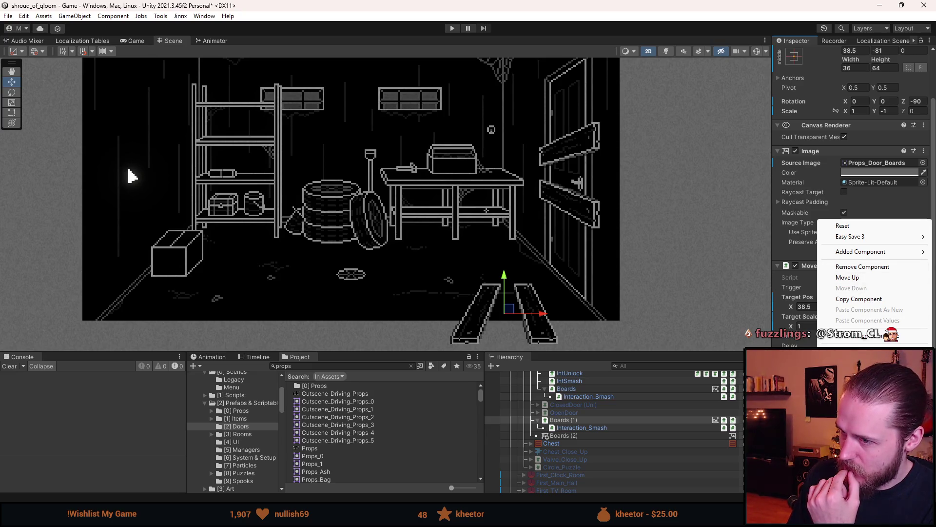
{"action": "key", "text": "Escape"}
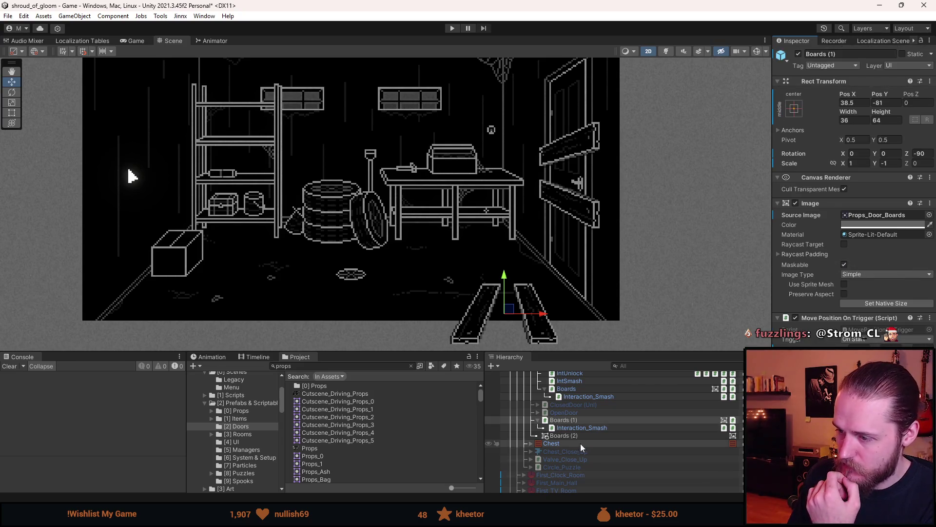
- Drag Boards (1) onto the door at about 3.4, 2.3, tilted to -101.5°
{"action": "left_click", "coordinate": [573, 420]}
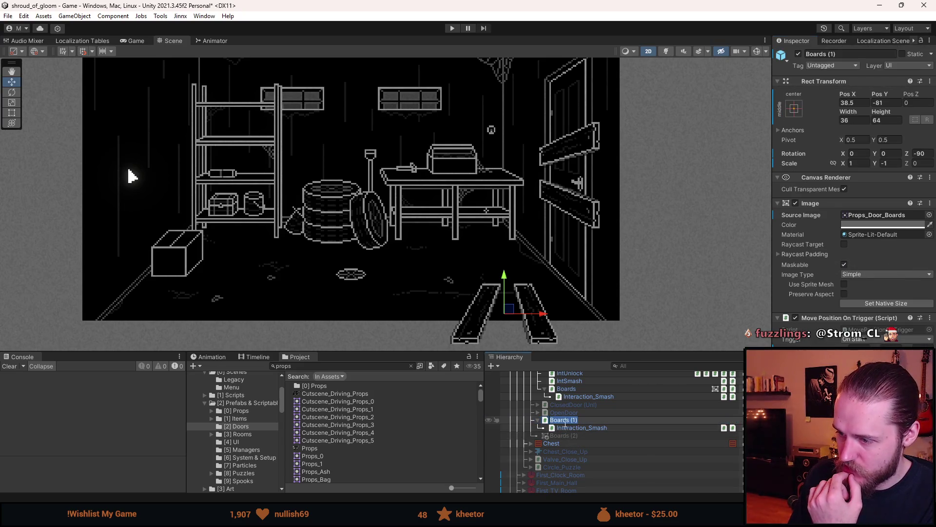
{"action": "key", "text": "Return"}
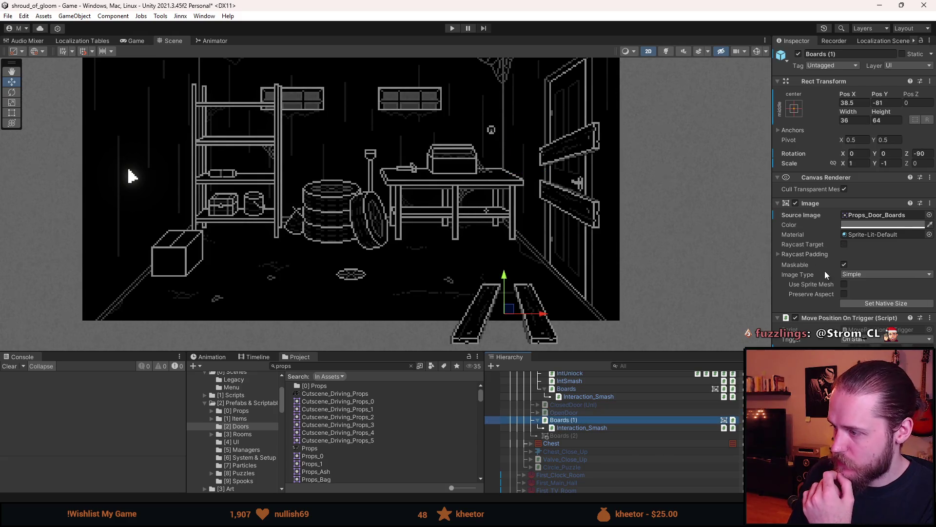
{"action": "left_click_drag", "start_coordinate": [613, 257], "coordinate": [564, 286]}
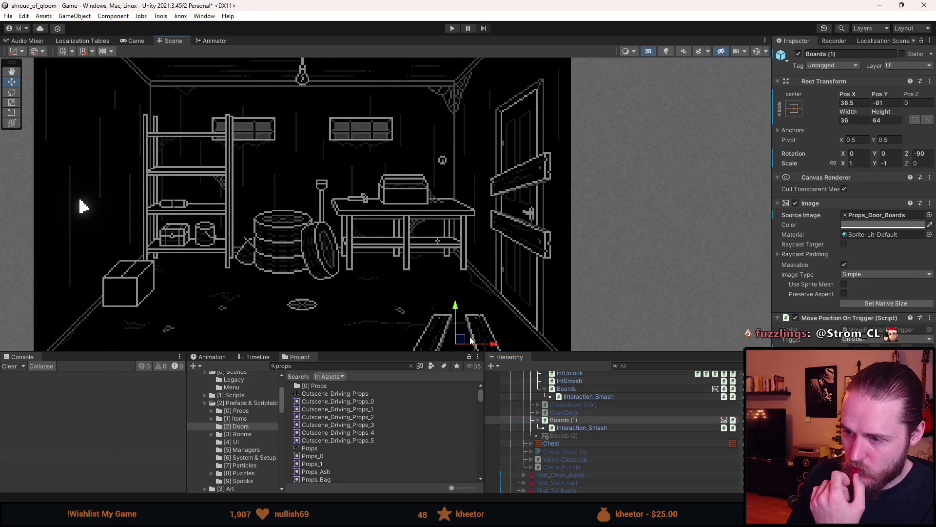
{"action": "mouse_move", "coordinate": [459, 344]}
{"action": "left_mouse_down"}
{"action": "mouse_move", "coordinate": [492, 210]}
{"action": "mouse_move", "coordinate": [518, 203]}
{"action": "left_mouse_up"}
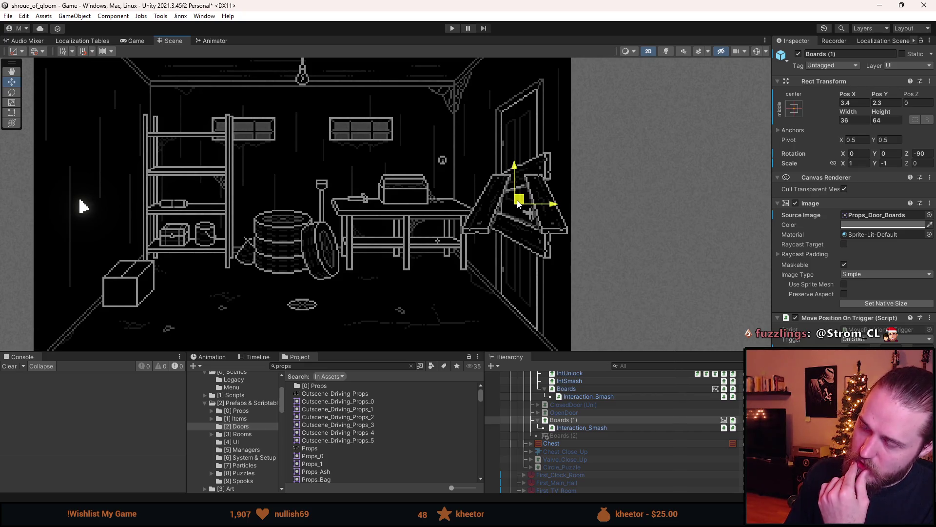
{"action": "left_click", "coordinate": [929, 155]}
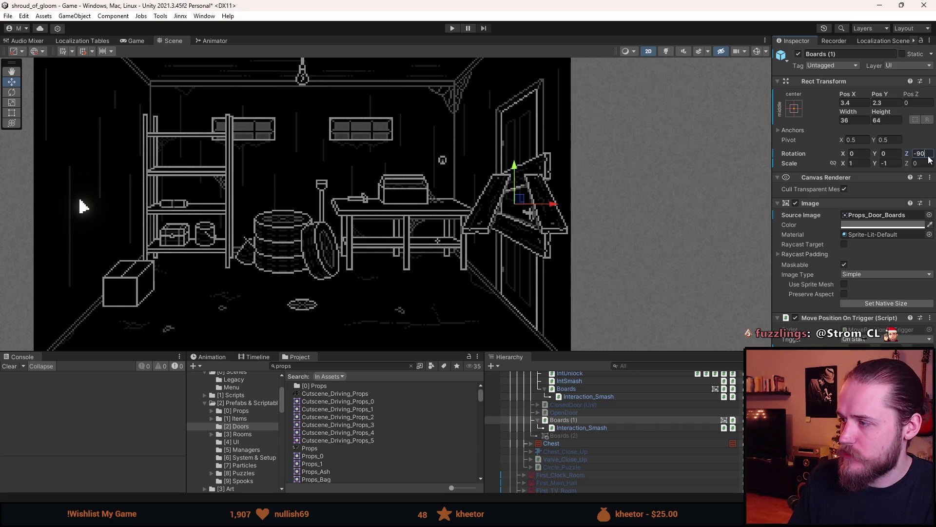
{"action": "key", "text": "Return"}
{"action": "key", "text": "y"}
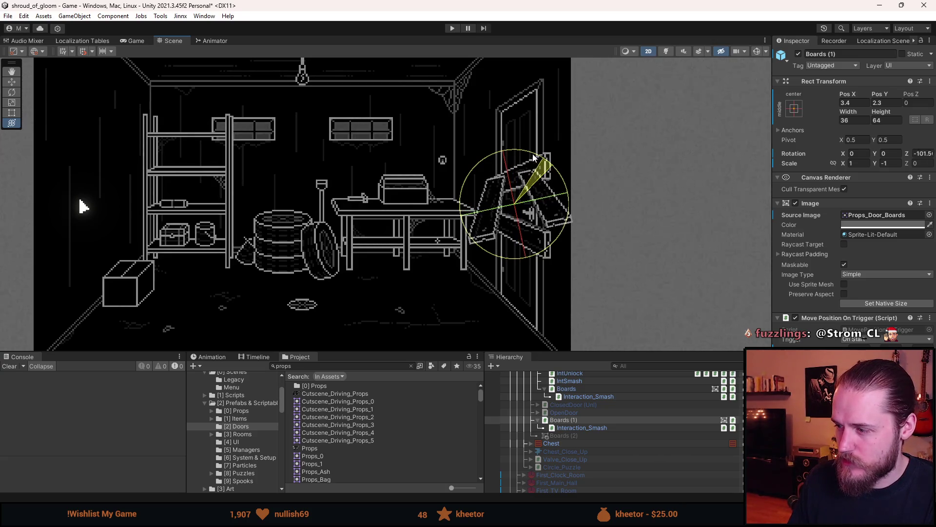
{"action": "mouse_move", "coordinate": [534, 157]}
{"action": "left_mouse_down"}
{"action": "mouse_move", "coordinate": [390, 186]}
{"action": "mouse_move", "coordinate": [351, 209]}
{"action": "mouse_move", "coordinate": [340, 155]}
{"action": "mouse_move", "coordinate": [324, 349]}
{"action": "mouse_move", "coordinate": [299, 360]}
{"action": "left_mouse_up"}
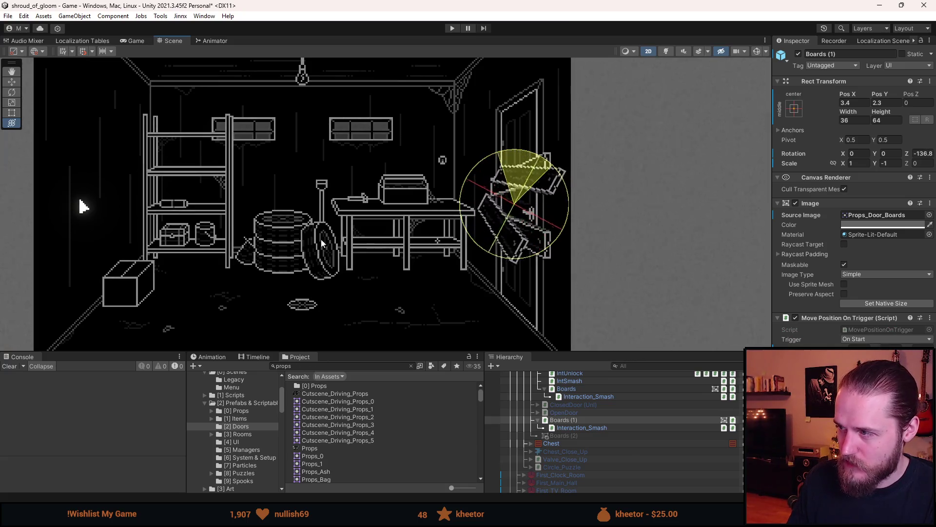
{"action": "left_click_drag", "start_coordinate": [345, 161], "coordinate": [329, 325]}
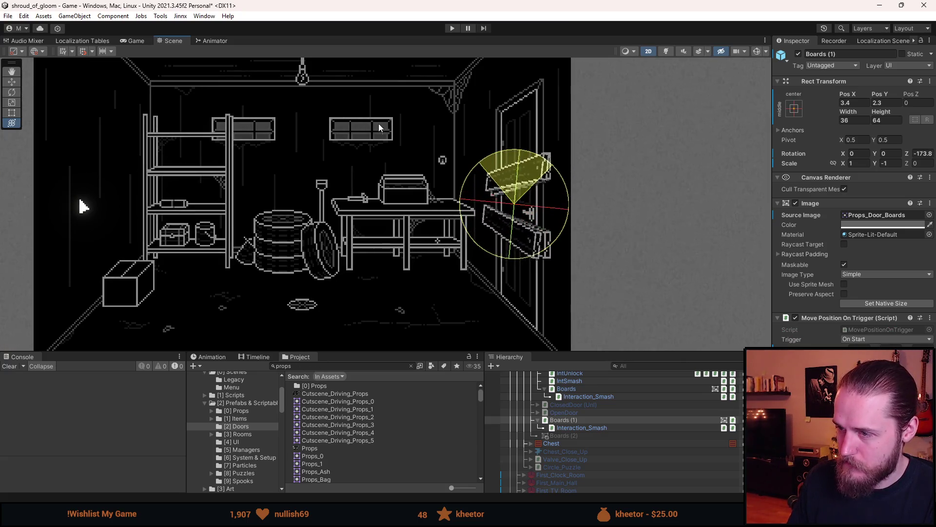
{"action": "left_click_drag", "start_coordinate": [381, 154], "coordinate": [359, 348]}
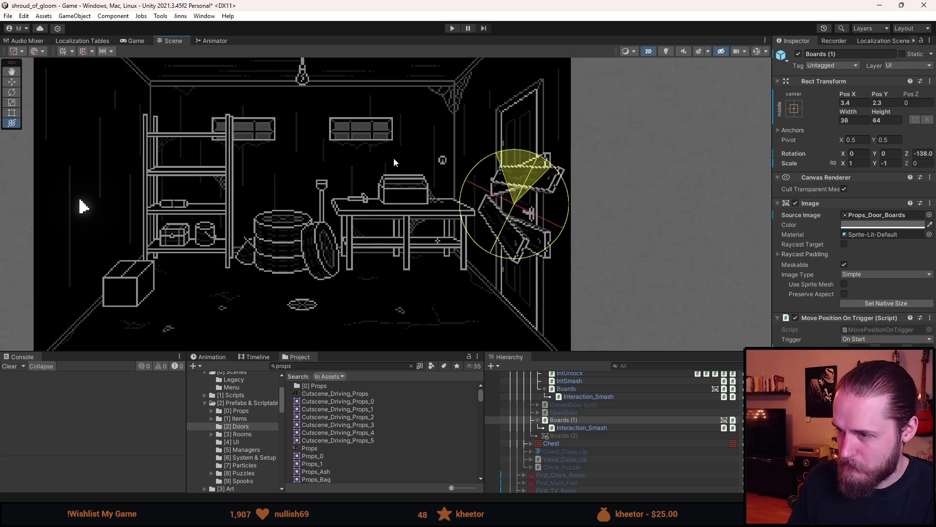
{"action": "mouse_move", "coordinate": [393, 158]}
{"action": "left_mouse_down"}
{"action": "mouse_move", "coordinate": [370, 309]}
{"action": "mouse_move", "coordinate": [362, 299]}
{"action": "mouse_move", "coordinate": [358, 320]}
{"action": "left_mouse_up"}
{"action": "key", "text": "ctrl+z"}
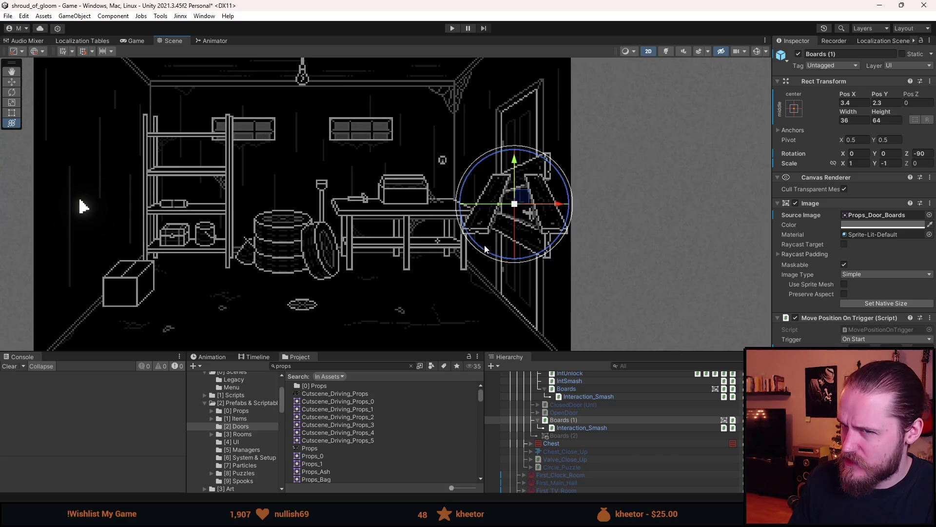
{"action": "scroll", "coordinate": [477, 254], "scroll_direction": "down", "scroll_amount": 2}
{"action": "left_click_drag", "start_coordinate": [477, 254], "coordinate": [518, 252]}
{"action": "scroll", "coordinate": [531, 247], "scroll_direction": "up", "scroll_amount": 1}
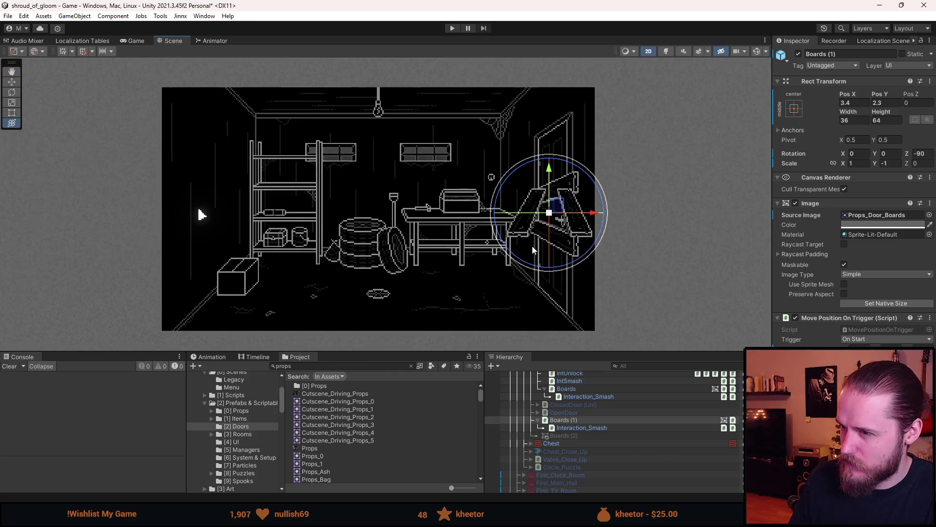
{"action": "left_click", "coordinate": [662, 241]}
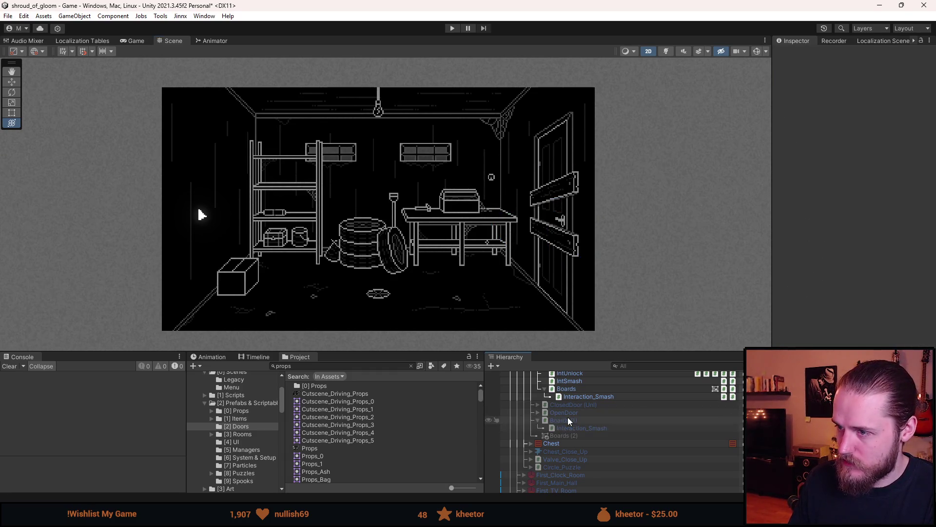
- Enter Play mode to test the garage scene
{"action": "left_click", "coordinate": [452, 28]}
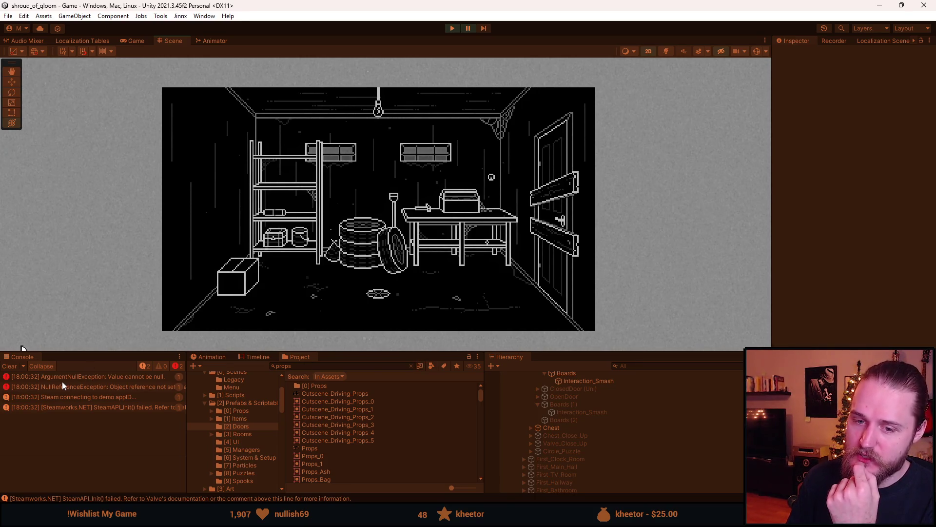
{"action": "left_click", "coordinate": [118, 383]}
{"action": "left_click", "coordinate": [118, 377]}
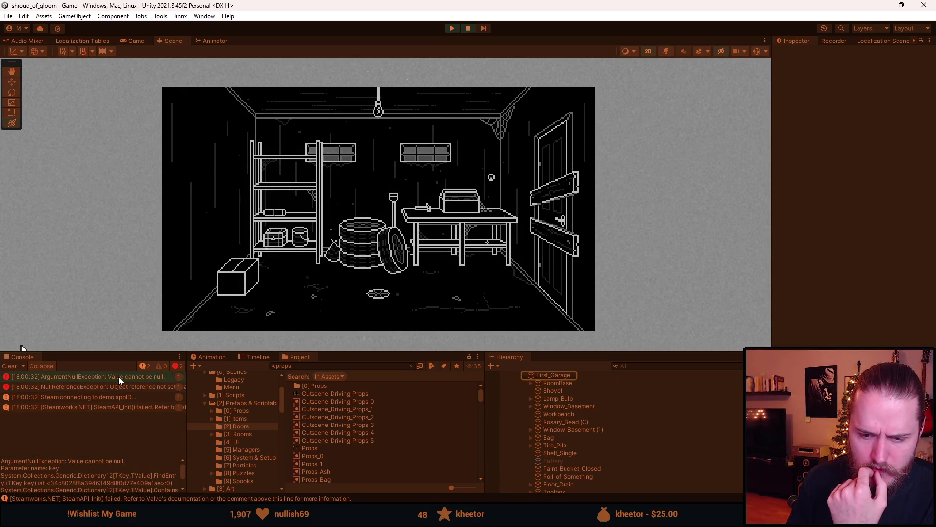
{"action": "scroll", "coordinate": [116, 468], "scroll_direction": "down", "scroll_amount": 2}
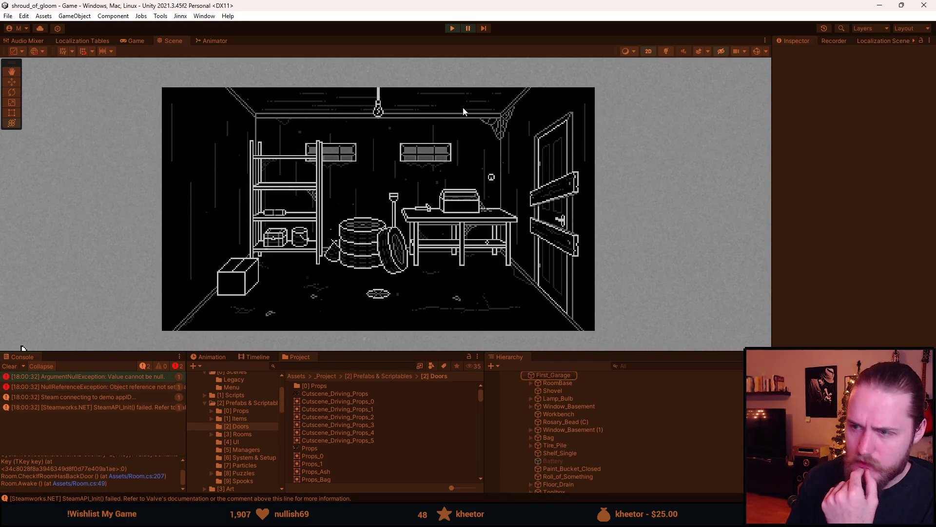
{"action": "left_click", "coordinate": [452, 28]}
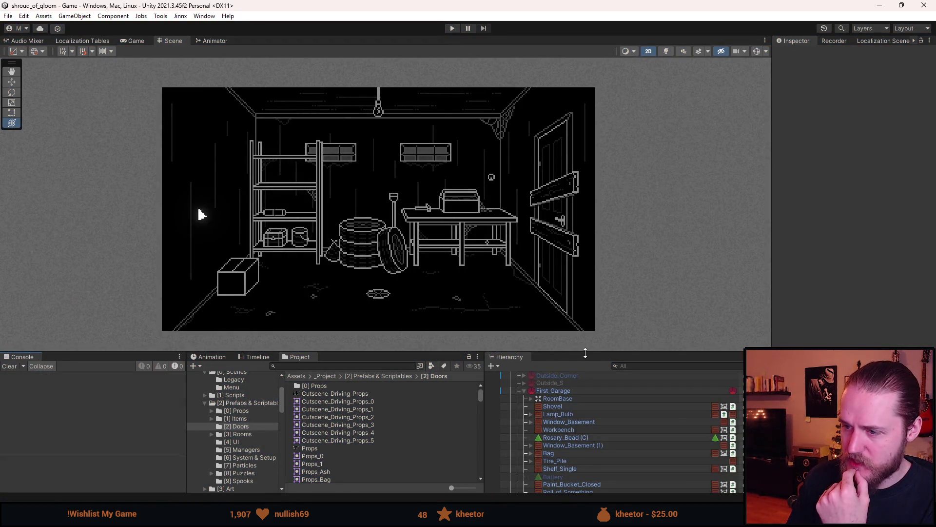
{"action": "left_click_drag", "start_coordinate": [582, 352], "coordinate": [583, 328]}
{"action": "left_click_drag", "start_coordinate": [581, 209], "coordinate": [516, 224]}
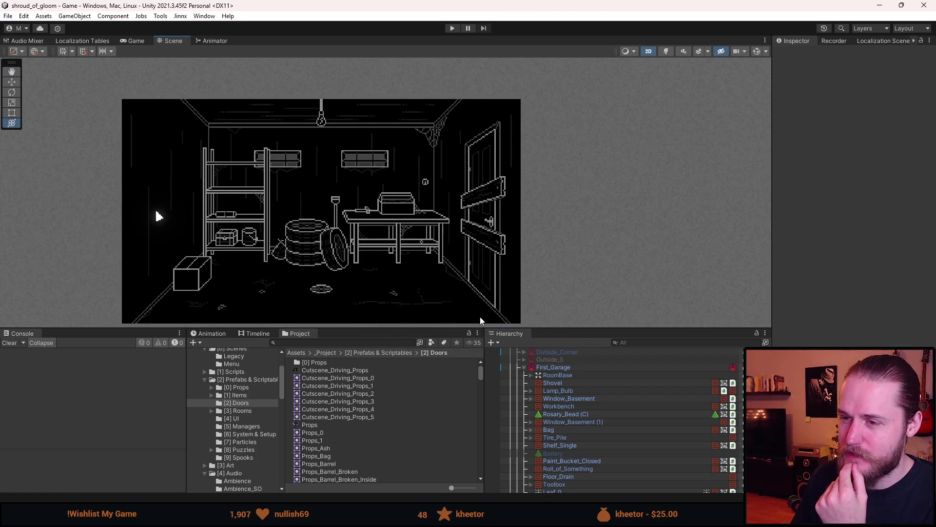
{"action": "scroll", "coordinate": [279, 195], "scroll_direction": "up", "scroll_amount": 5}
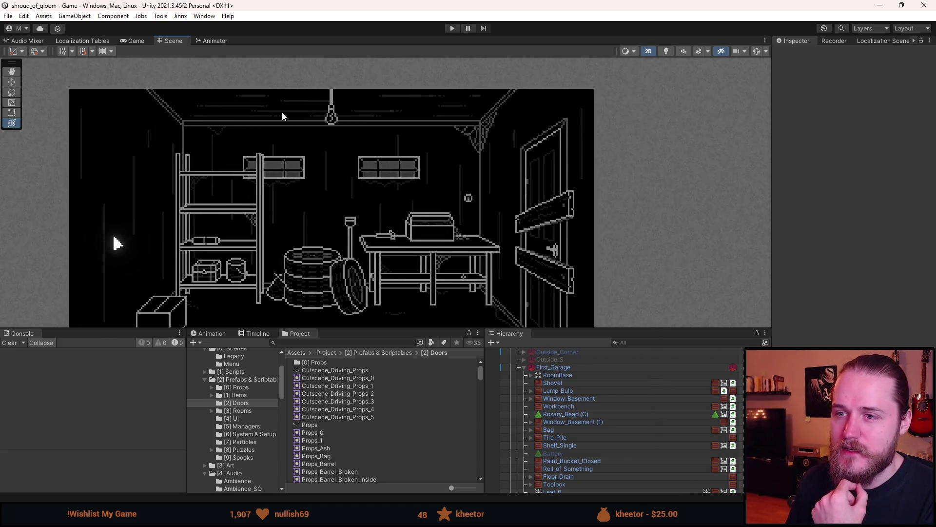
{"action": "left_click_drag", "start_coordinate": [271, 137], "coordinate": [280, 188]}
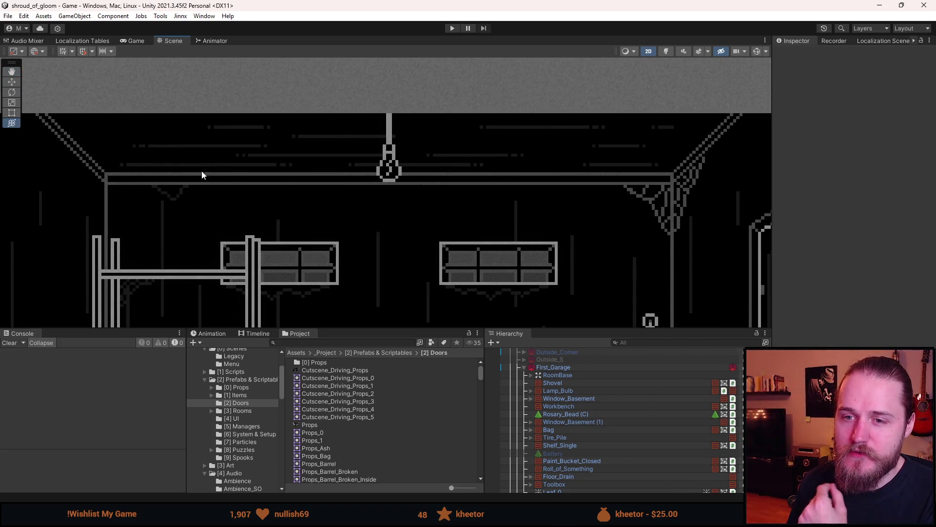
{"action": "mouse_move", "coordinate": [201, 171]}
{"action": "left_mouse_down"}
{"action": "mouse_move", "coordinate": [180, 190]}
{"action": "mouse_move", "coordinate": [219, 165]}
{"action": "left_mouse_up"}
{"action": "scroll", "coordinate": [101, 172], "scroll_direction": "down", "scroll_amount": 2}
{"action": "scroll", "coordinate": [353, 188], "scroll_direction": "down", "scroll_amount": 3}
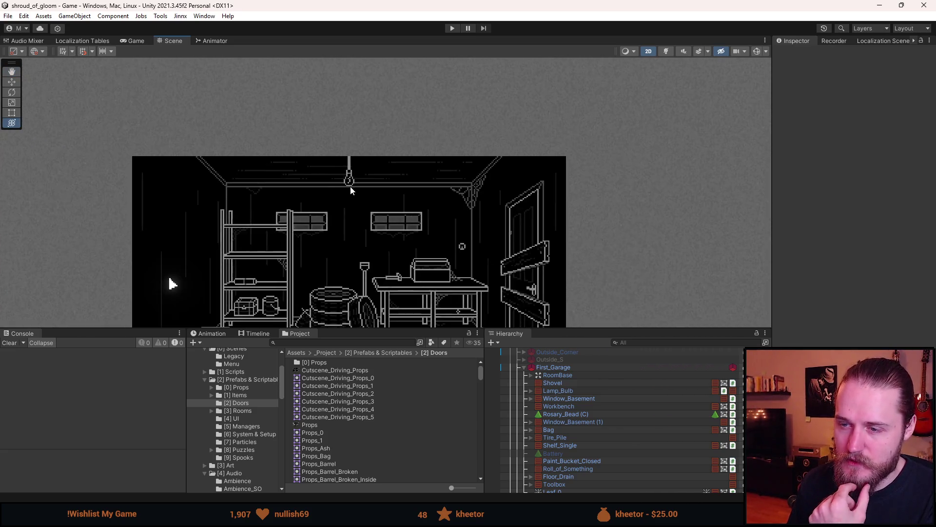
{"action": "scroll", "coordinate": [329, 200], "scroll_direction": "up", "scroll_amount": 2}
{"action": "scroll", "coordinate": [329, 200], "scroll_direction": "up", "scroll_amount": 1}
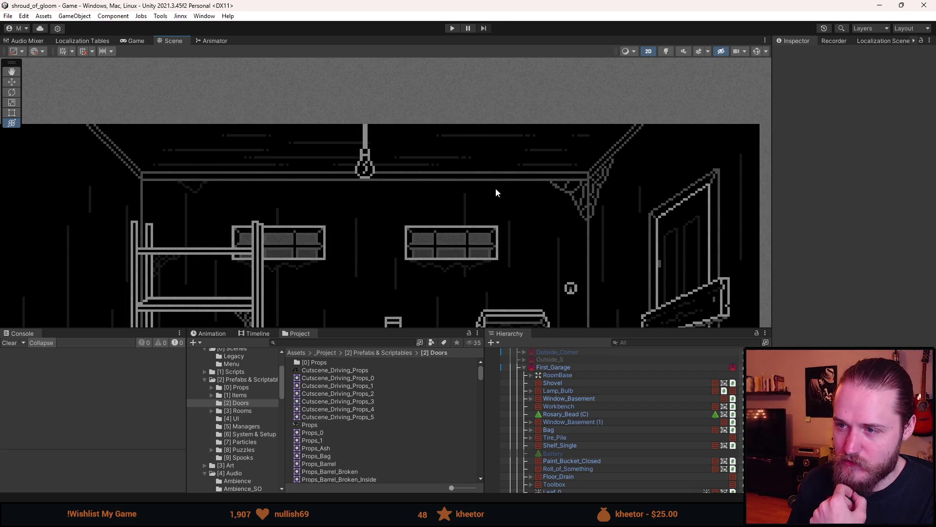
{"action": "scroll", "coordinate": [488, 189], "scroll_direction": "down", "scroll_amount": 2}
{"action": "left_click_drag", "start_coordinate": [224, 286], "coordinate": [179, 257]}
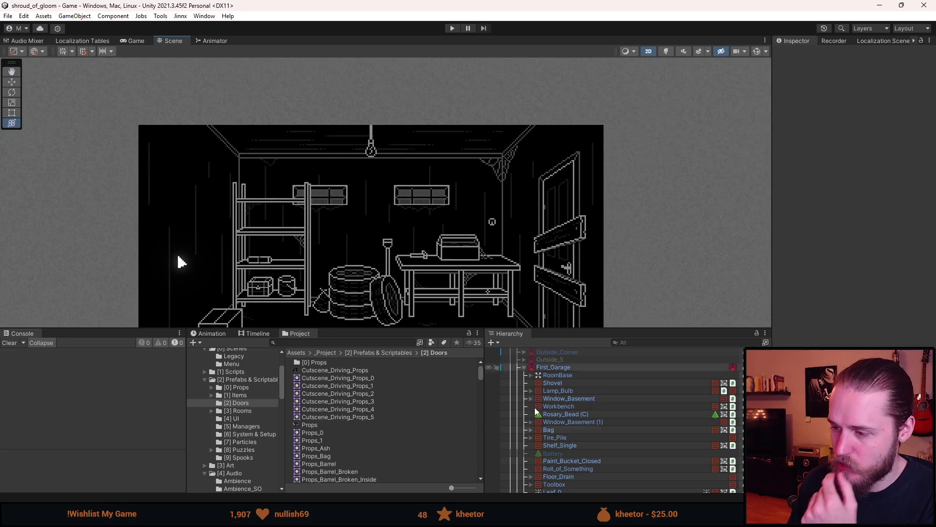
{"action": "scroll", "coordinate": [585, 378], "scroll_direction": "down", "scroll_amount": 5}
{"action": "key", "text": "alt+shift+a"}
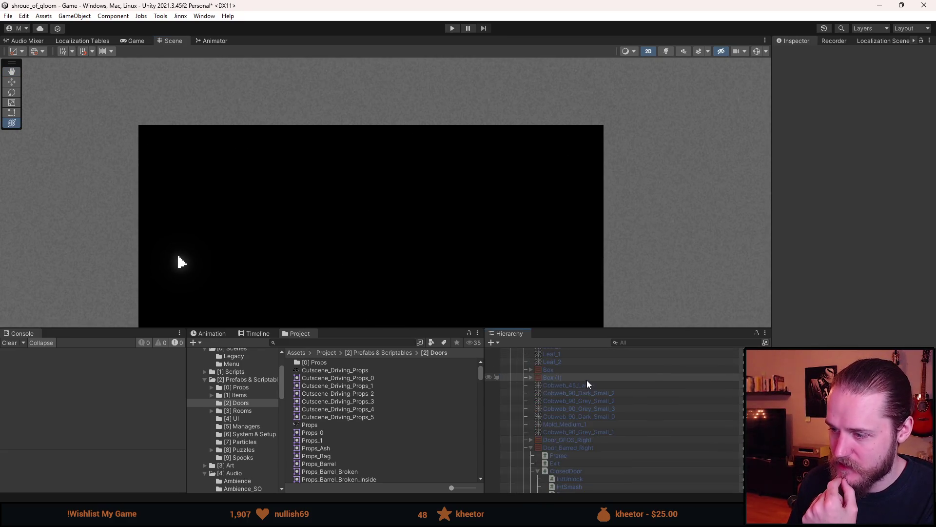
{"action": "scroll", "coordinate": [584, 400], "scroll_direction": "down", "scroll_amount": 5}
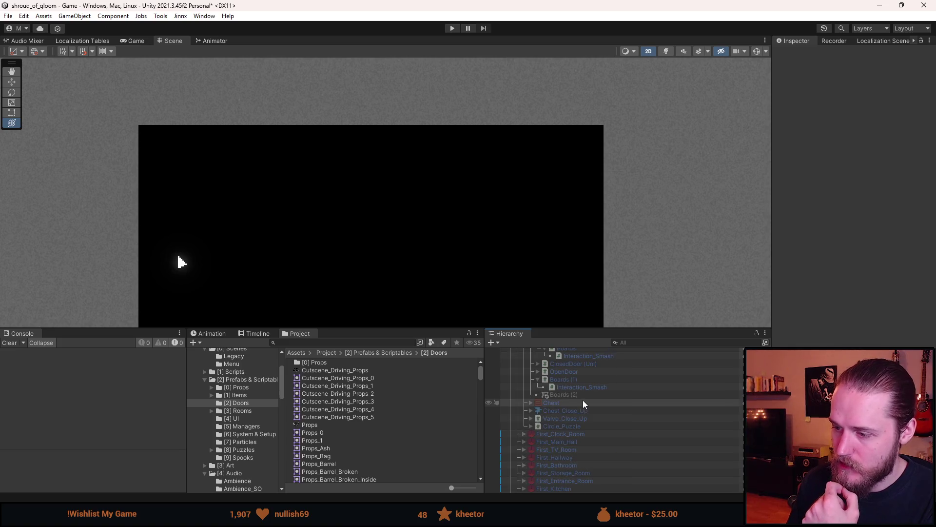
{"action": "scroll", "coordinate": [577, 429], "scroll_direction": "up", "scroll_amount": 10}
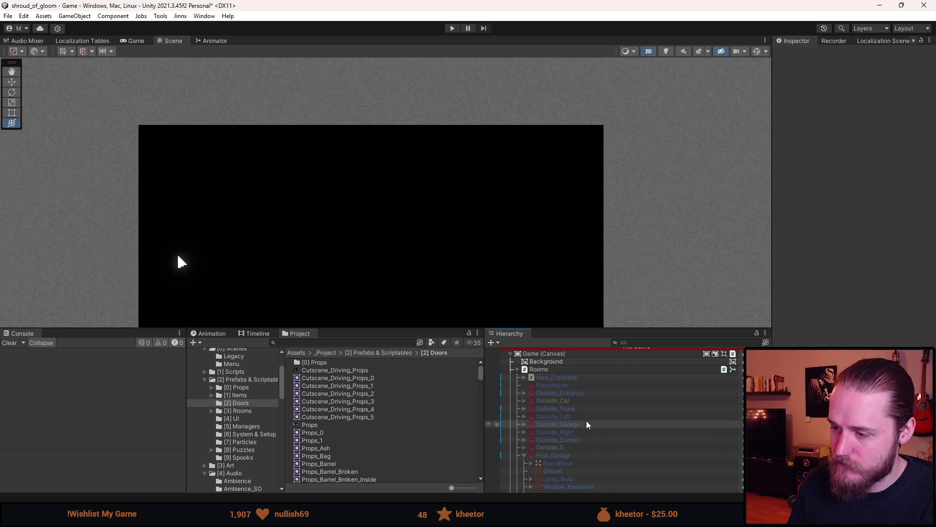
{"action": "left_click", "coordinate": [578, 425]}
{"action": "key", "text": "alt+shift+a"}
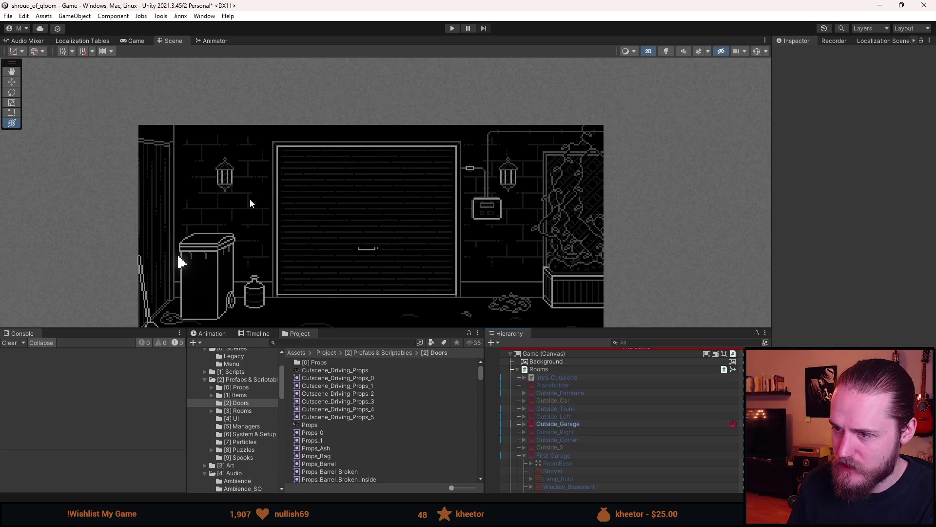
{"action": "scroll", "coordinate": [200, 204], "scroll_direction": "up", "scroll_amount": 4}
{"action": "left_click_drag", "start_coordinate": [212, 204], "coordinate": [228, 238]}
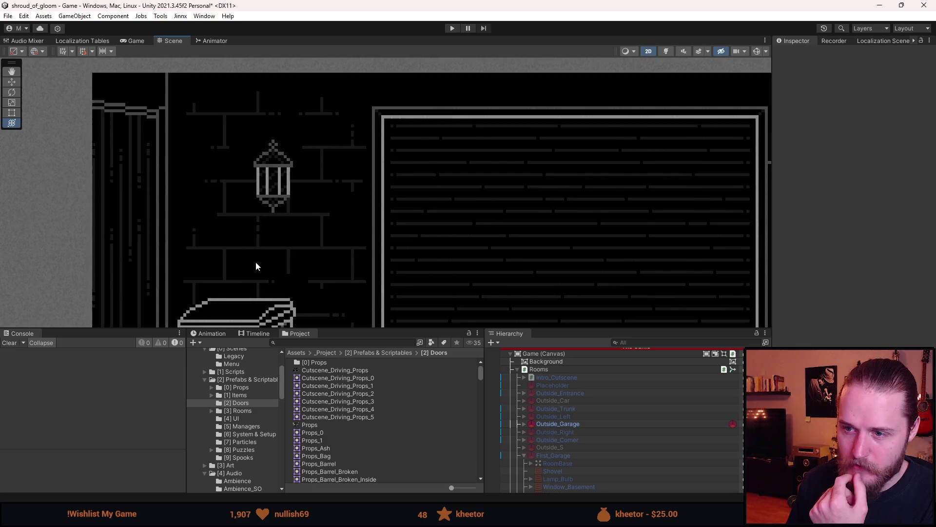
{"action": "scroll", "coordinate": [262, 265], "scroll_direction": "down", "scroll_amount": 3}
{"action": "left_click_drag", "start_coordinate": [383, 279], "coordinate": [354, 264]}
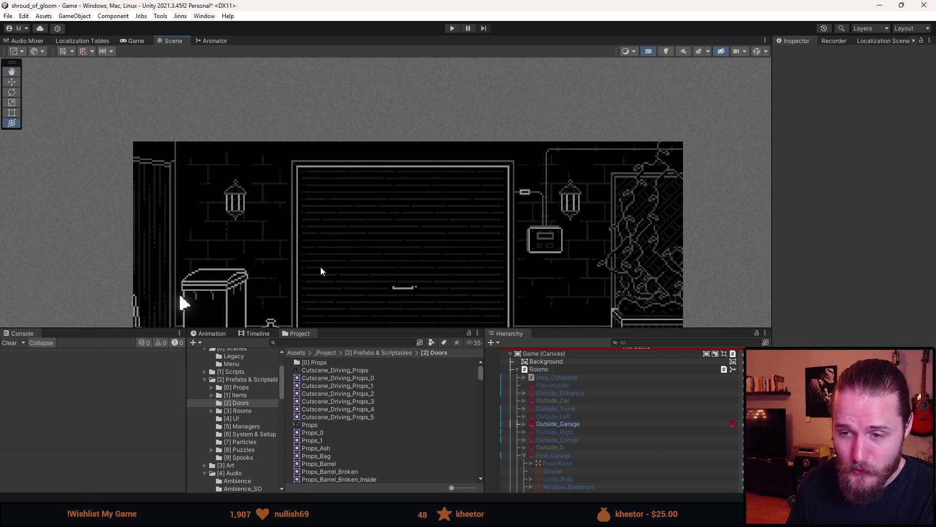
{"action": "scroll", "coordinate": [255, 281], "scroll_direction": "up", "scroll_amount": 2}
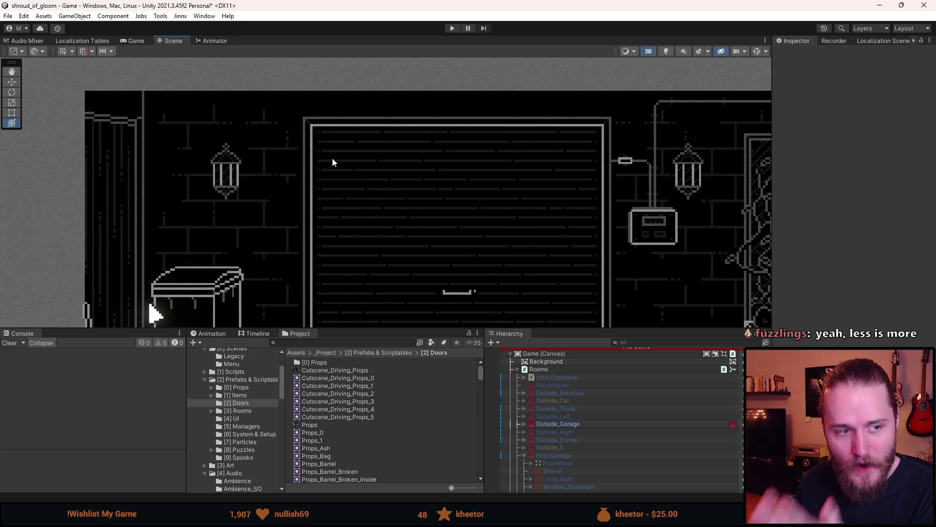
{"action": "scroll", "coordinate": [332, 162], "scroll_direction": "down", "scroll_amount": 3}
{"action": "mouse_move", "coordinate": [411, 215]}
{"action": "left_mouse_down"}
{"action": "mouse_move", "coordinate": [384, 210]}
{"action": "mouse_move", "coordinate": [397, 195]}
{"action": "left_mouse_up"}
{"action": "scroll", "coordinate": [396, 196], "scroll_direction": "down", "scroll_amount": 2}
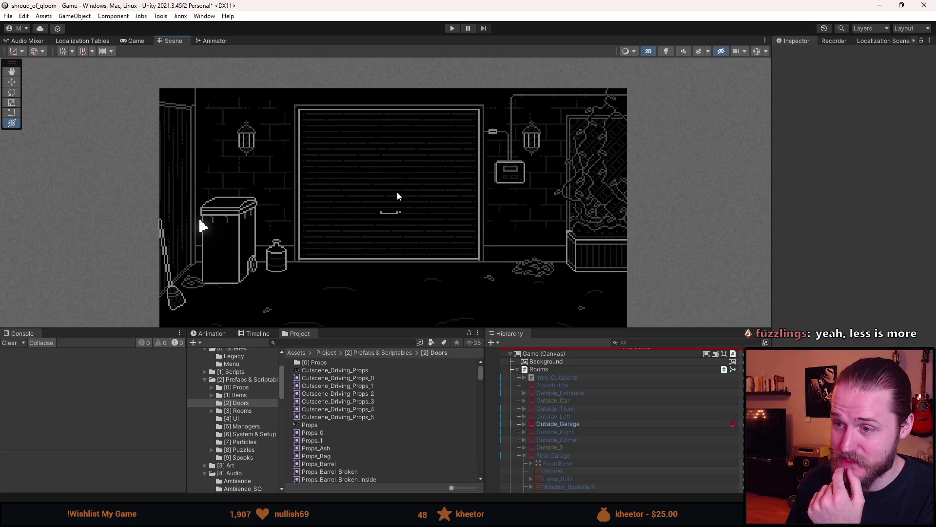
{"action": "scroll", "coordinate": [566, 457], "scroll_direction": "down", "scroll_amount": 5}
{"action": "scroll", "coordinate": [566, 455], "scroll_direction": "down", "scroll_amount": 3}
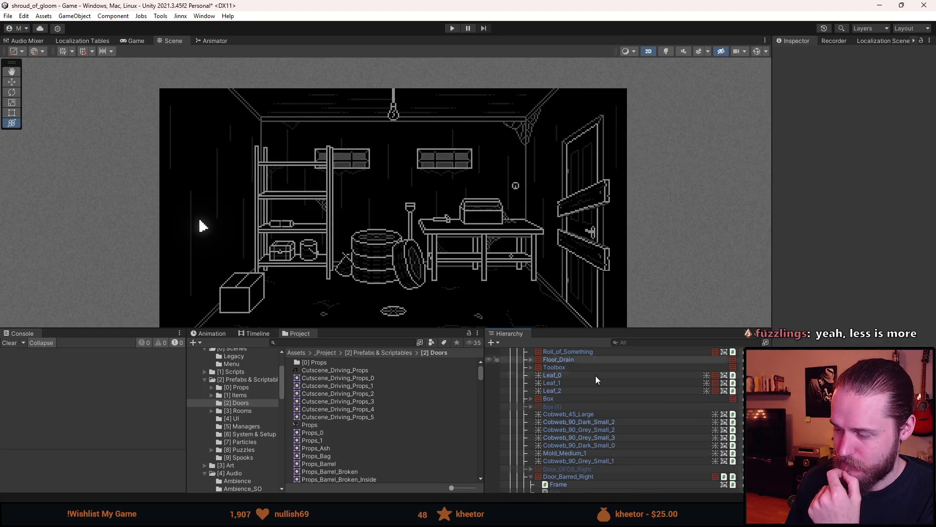
- Inspect the Boards and ClosedDoor Interactable components, then enter Play mode
{"action": "scroll", "coordinate": [583, 463], "scroll_direction": "down", "scroll_amount": 4}
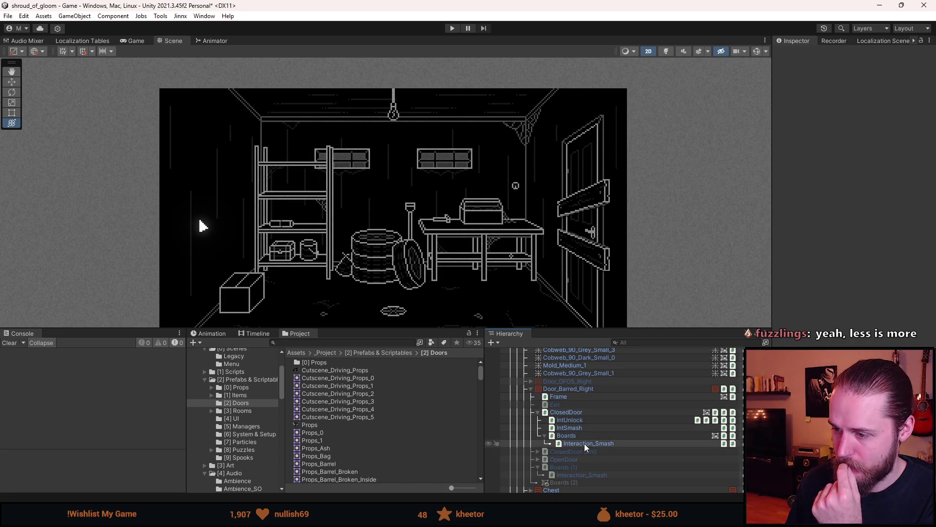
{"action": "left_click", "coordinate": [584, 438]}
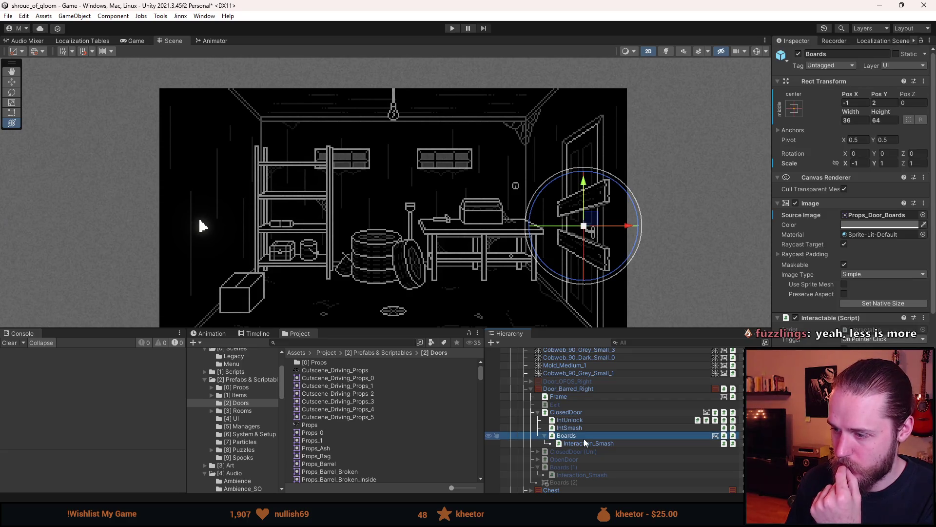
{"action": "scroll", "coordinate": [584, 438], "scroll_direction": "down", "scroll_amount": 1}
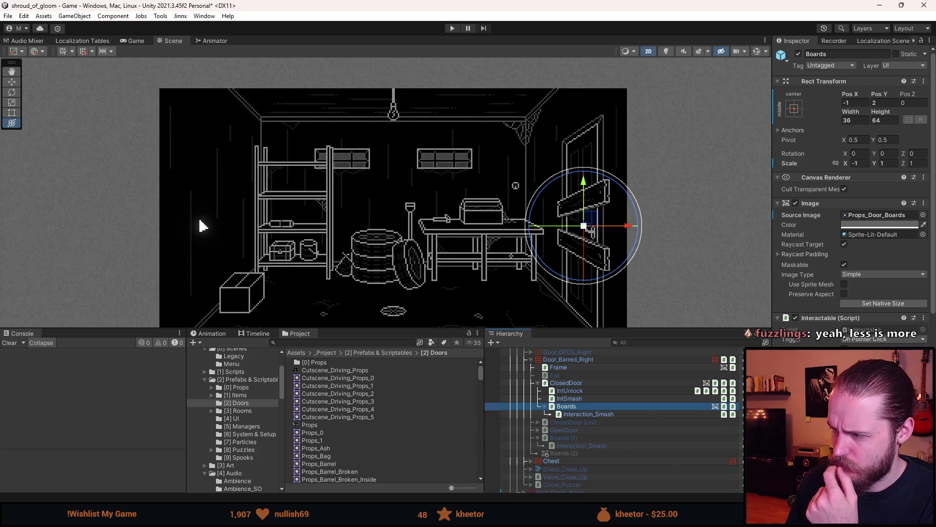
{"action": "scroll", "coordinate": [851, 195], "scroll_direction": "down", "scroll_amount": 10}
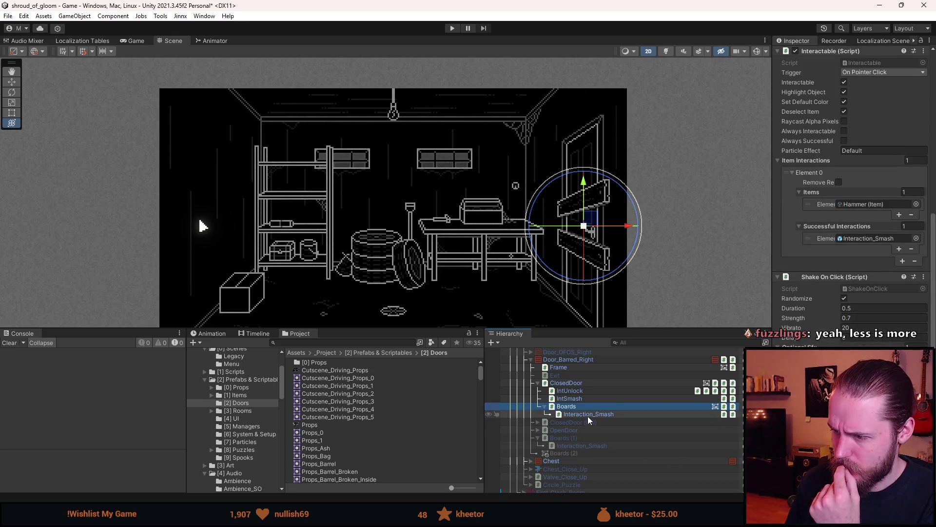
{"action": "left_click", "coordinate": [582, 382]}
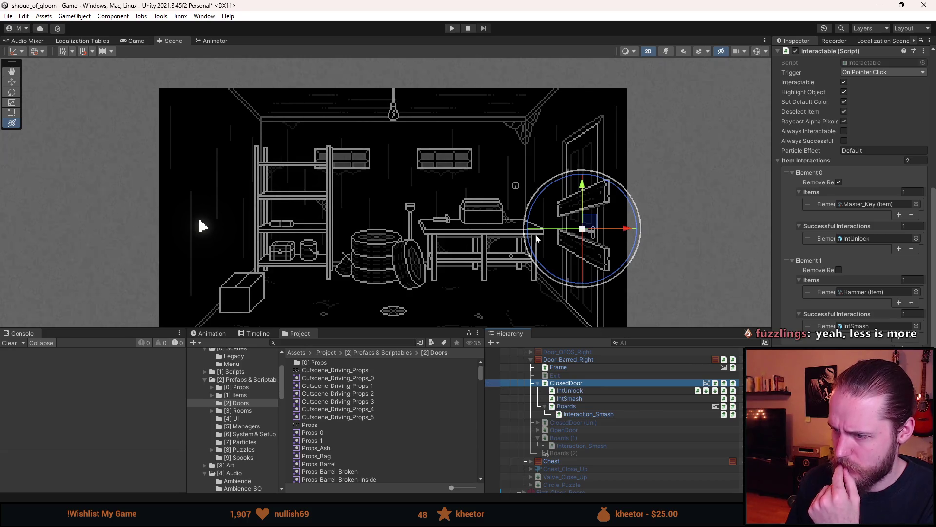
{"action": "left_click", "coordinate": [452, 28]}
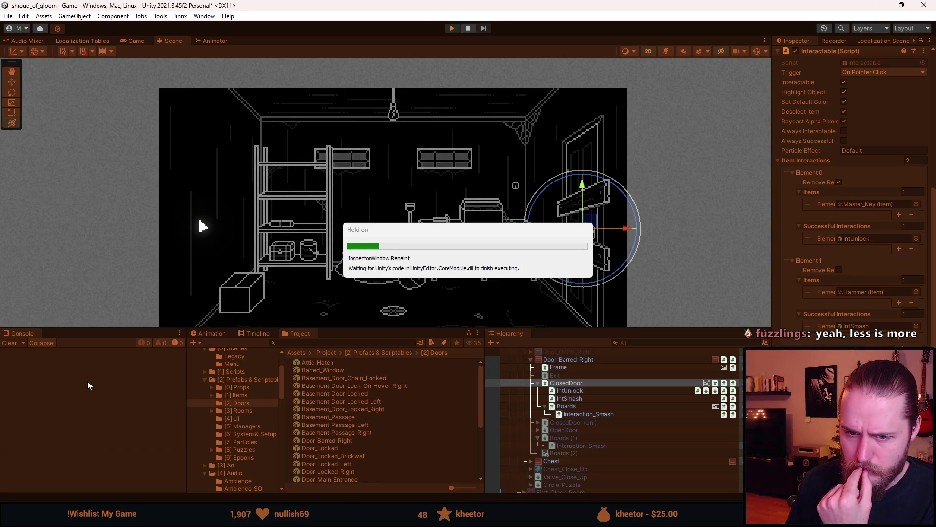
- Read the first ArgumentNullException's stack trace, stop the test play, and select the First_Garage room
{"action": "left_click", "coordinate": [115, 355]}
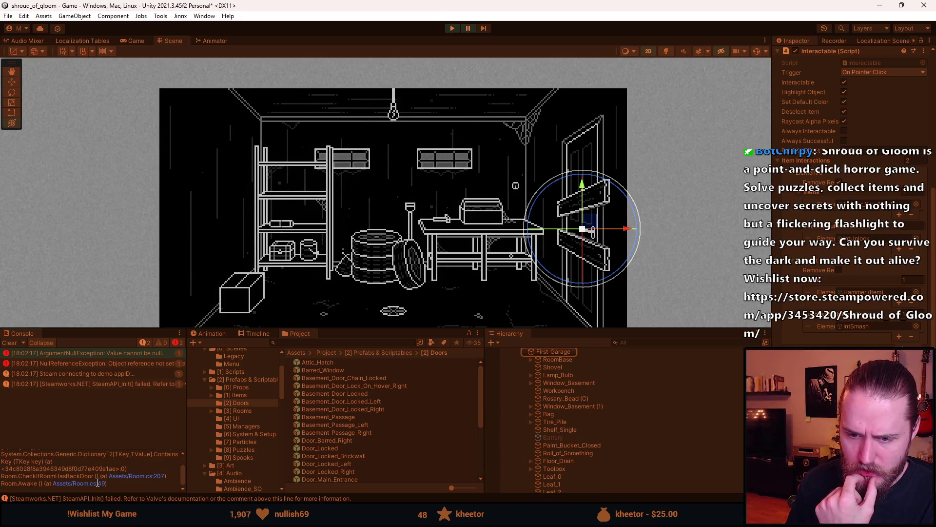
{"action": "left_click", "coordinate": [454, 28]}
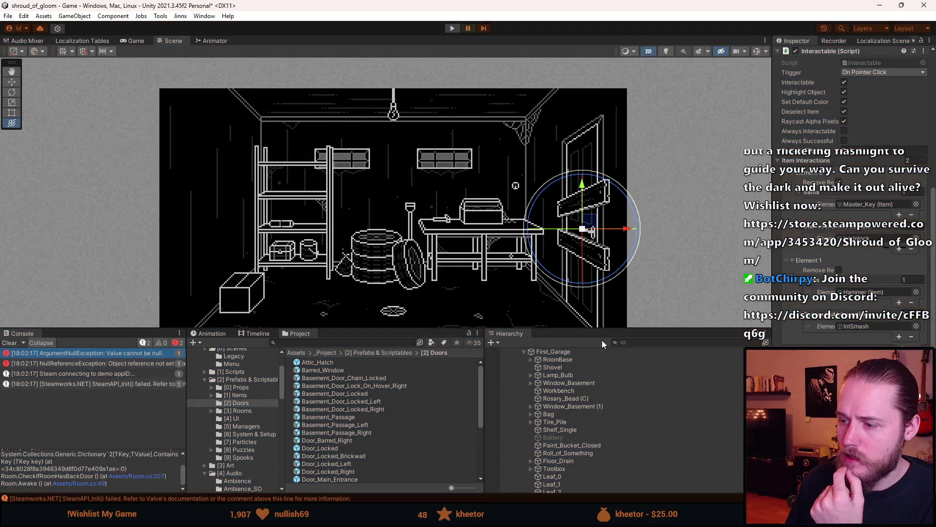
{"action": "left_click", "coordinate": [562, 367]}
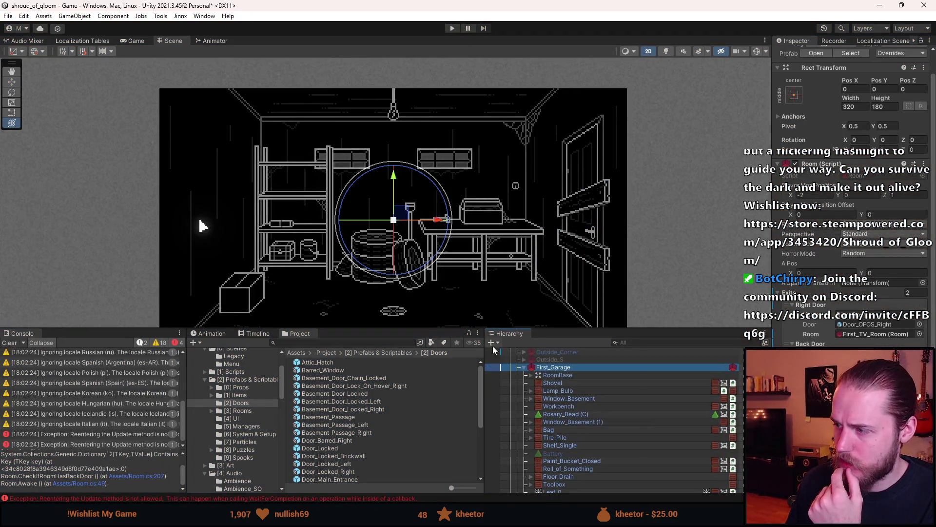
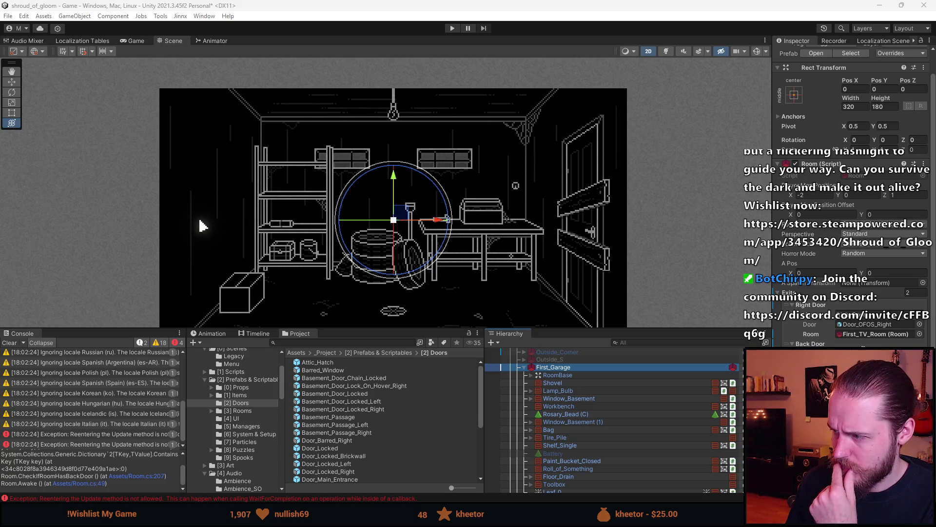
- Assign Door_Barred_Right to the Room script's Right Door 'Door' field, replacing Door_OFOS_Right
{"action": "scroll", "coordinate": [615, 434], "scroll_direction": "down", "scroll_amount": 3}
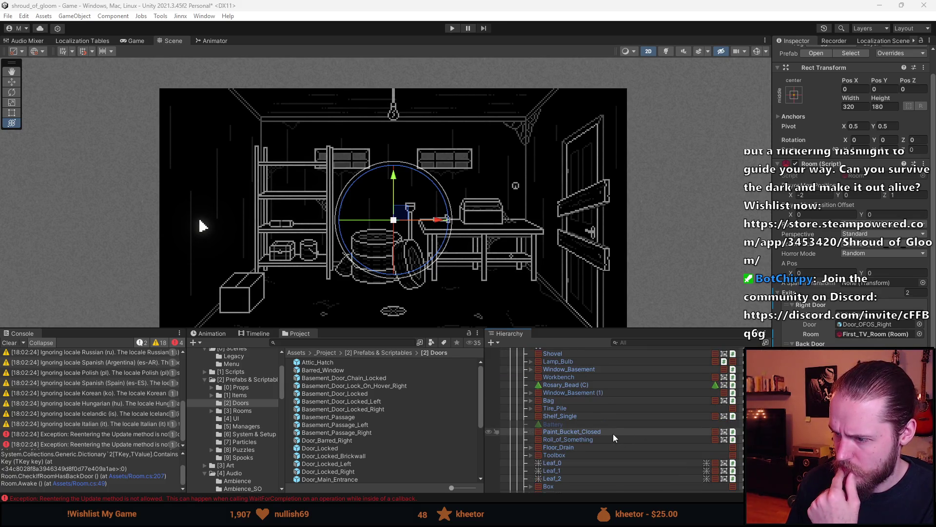
{"action": "scroll", "coordinate": [613, 434], "scroll_direction": "up", "scroll_amount": 6}
{"action": "scroll", "coordinate": [613, 434], "scroll_direction": "down", "scroll_amount": 10}
{"action": "scroll", "coordinate": [613, 432], "scroll_direction": "down", "scroll_amount": 5}
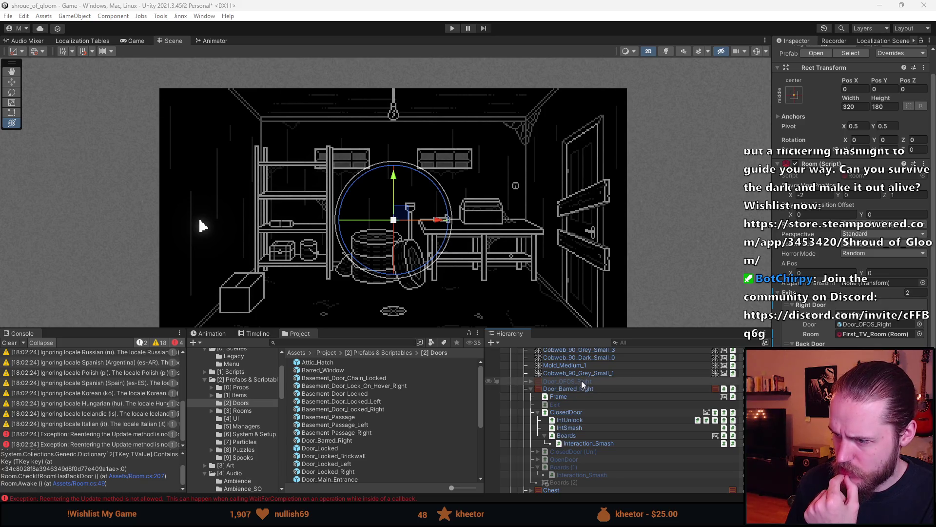
{"action": "left_click_drag", "start_coordinate": [578, 389], "coordinate": [859, 331]}
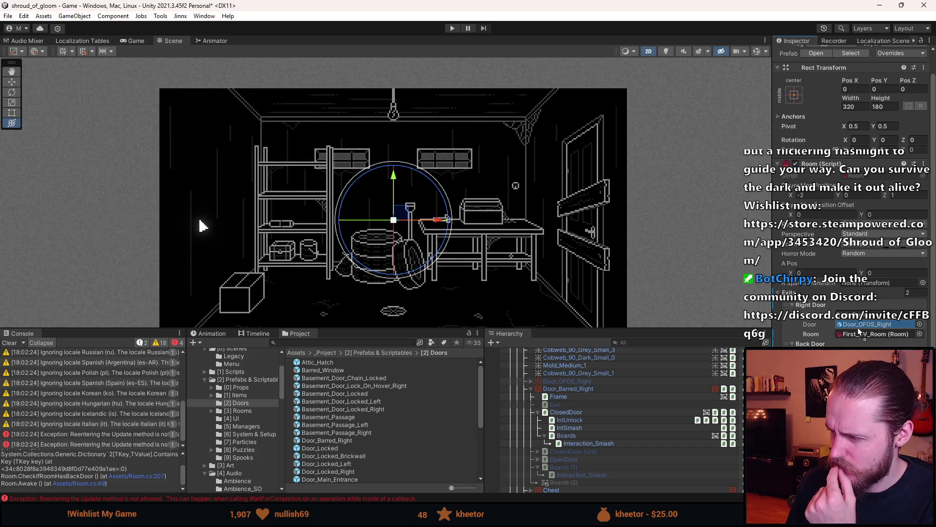
{"action": "left_click_drag", "start_coordinate": [858, 327], "coordinate": [858, 327]}
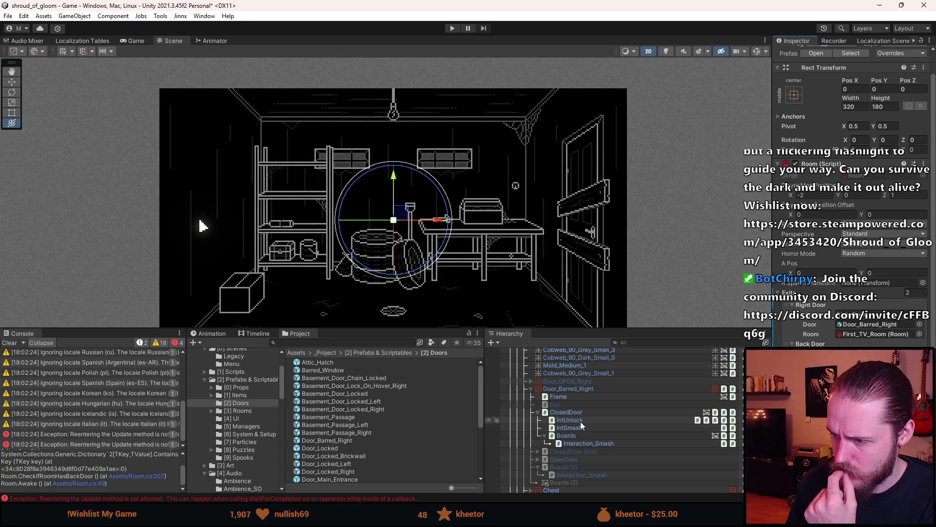
- Select the barred door's Exit object and clear the Console
{"action": "left_click", "coordinate": [576, 404]}
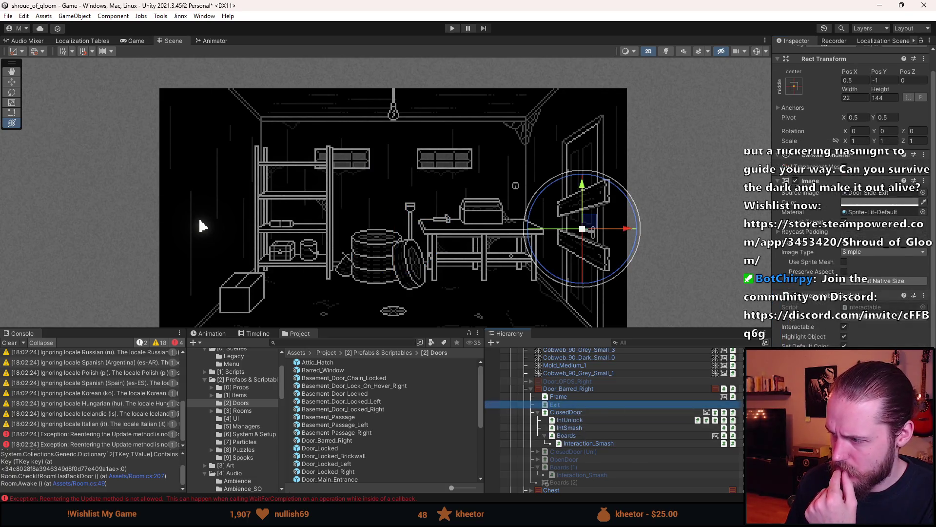
{"action": "scroll", "coordinate": [853, 195], "scroll_direction": "down", "scroll_amount": 4}
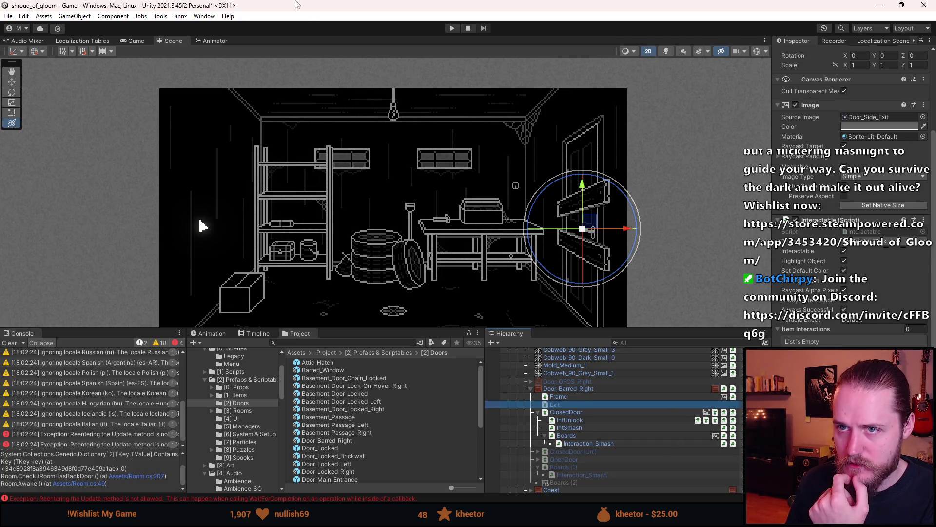
{"action": "left_click", "coordinate": [10, 342]}
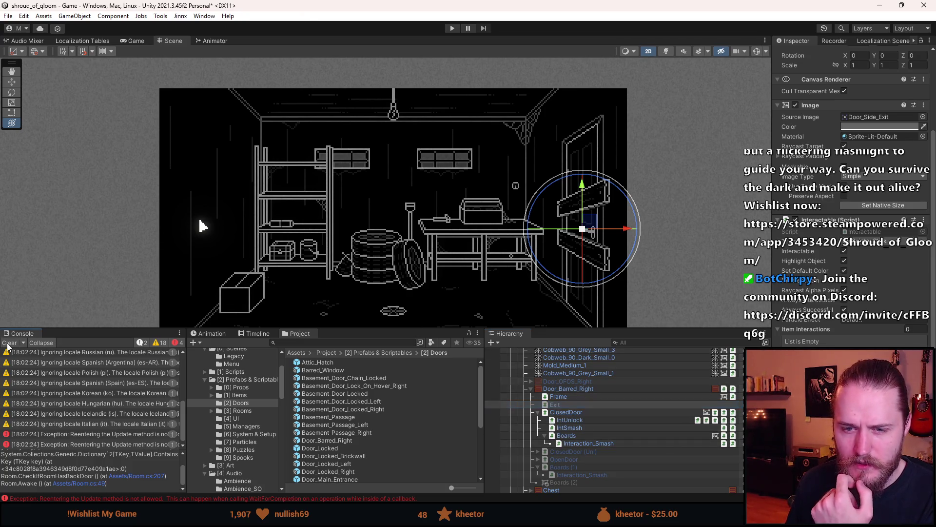
- Run Play mode and open Room.cs at the NullReferenceException's failing line
{"action": "left_click", "coordinate": [450, 28]}
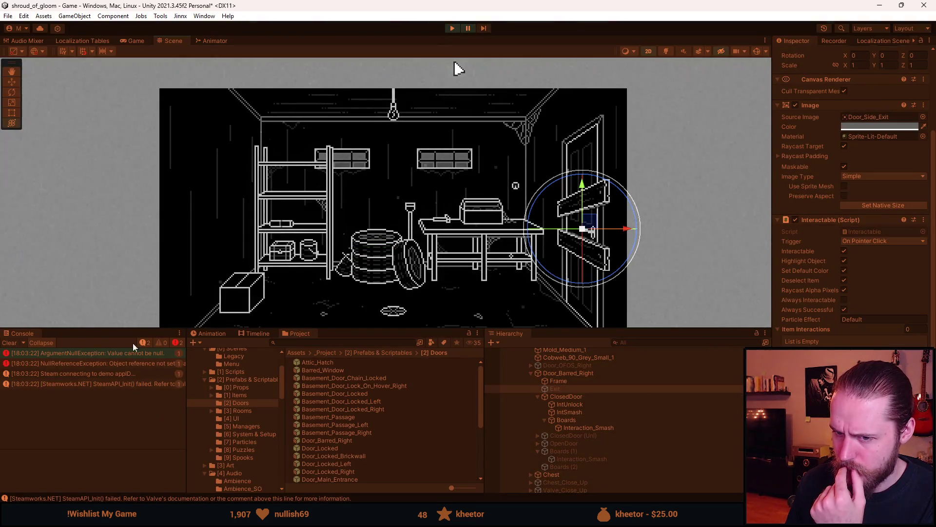
{"action": "left_click", "coordinate": [131, 364]}
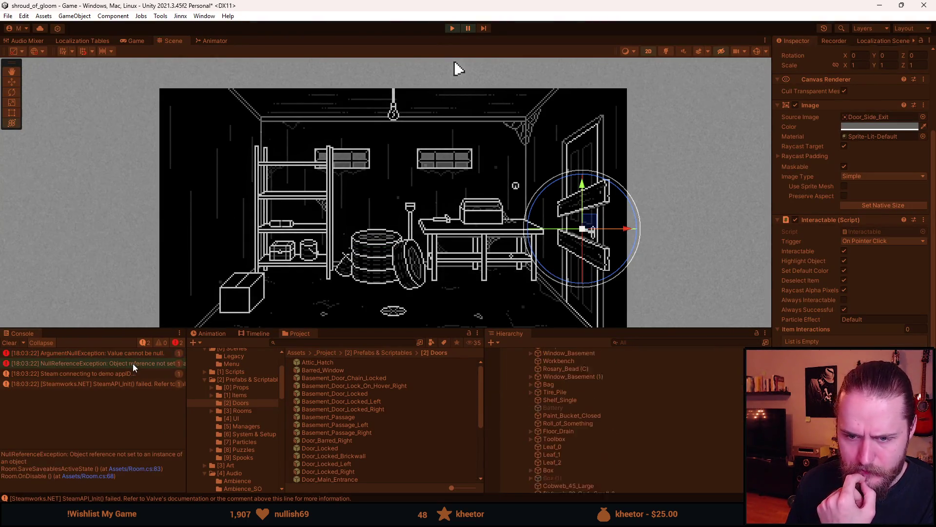
{"action": "left_click", "coordinate": [140, 469]}
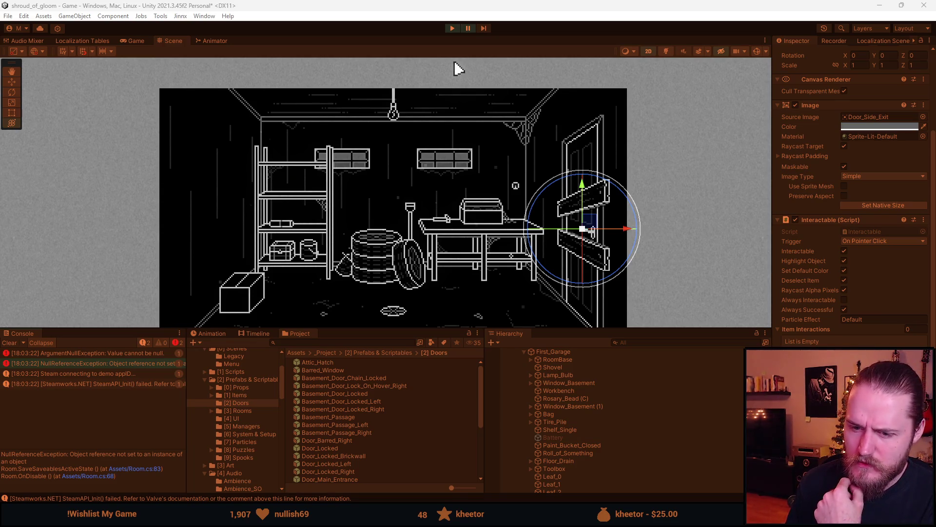
- Read the ArgumentNullException stack trace from CheckIfRoomHasBackDoor, then stop Play mode
{"action": "left_click", "coordinate": [118, 358]}
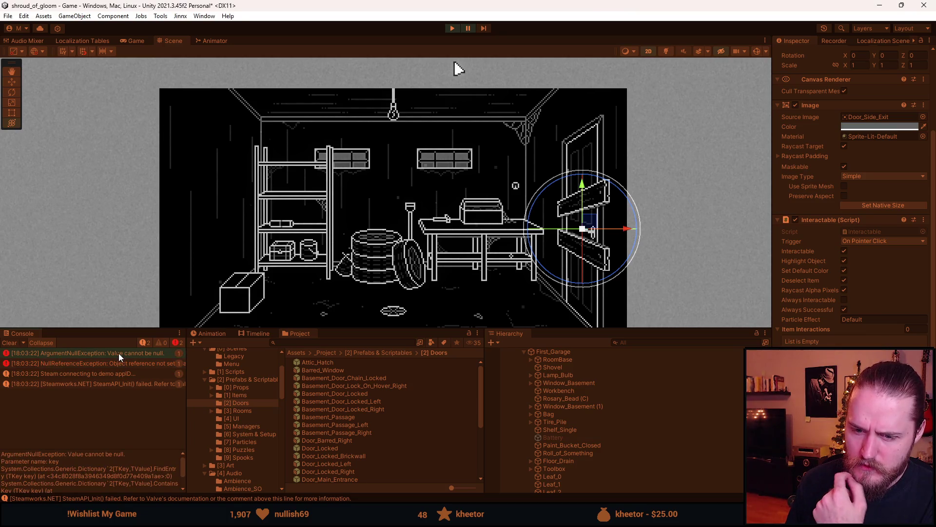
{"action": "scroll", "coordinate": [118, 460], "scroll_direction": "down", "scroll_amount": 2}
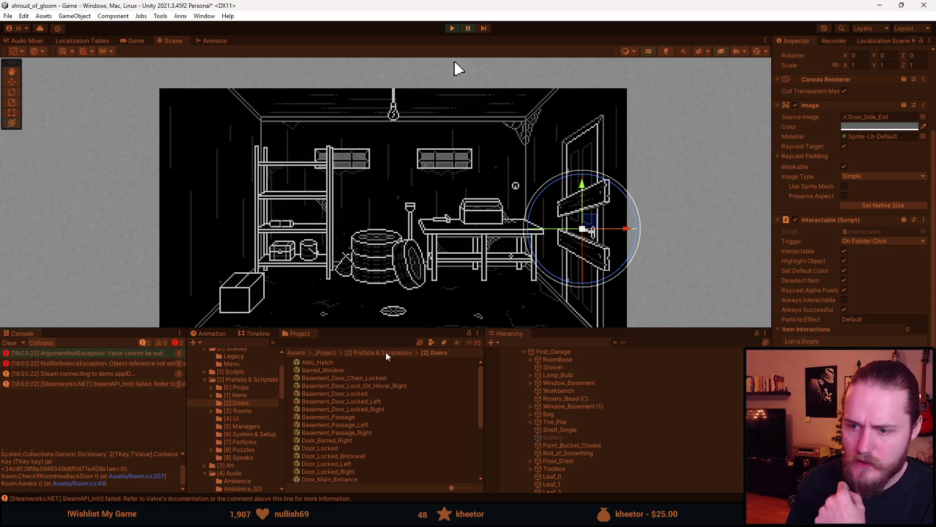
{"action": "scroll", "coordinate": [565, 411], "scroll_direction": "up", "scroll_amount": 3}
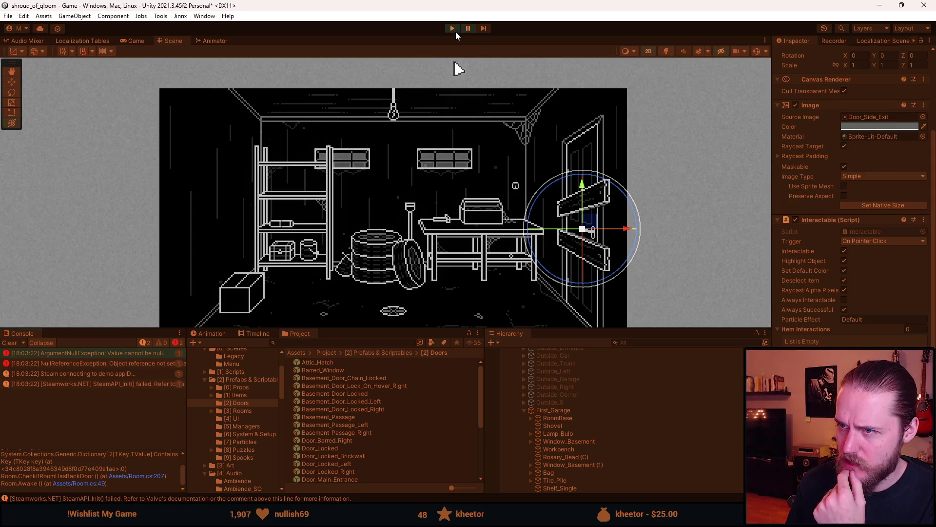
{"action": "left_click", "coordinate": [454, 29]}
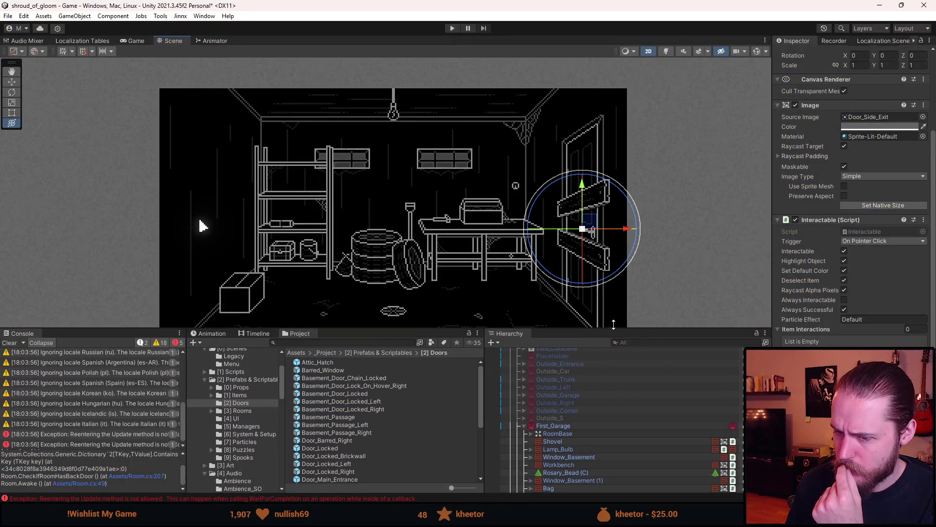
- Shrink the Scene view to enlarge the lower panels, and clear the Console
{"action": "left_click_drag", "start_coordinate": [614, 328], "coordinate": [594, 257]}
{"action": "left_click", "coordinate": [10, 272]}
{"action": "scroll", "coordinate": [575, 409], "scroll_direction": "down", "scroll_amount": 6}
{"action": "scroll", "coordinate": [574, 411], "scroll_direction": "down", "scroll_amount": 3}
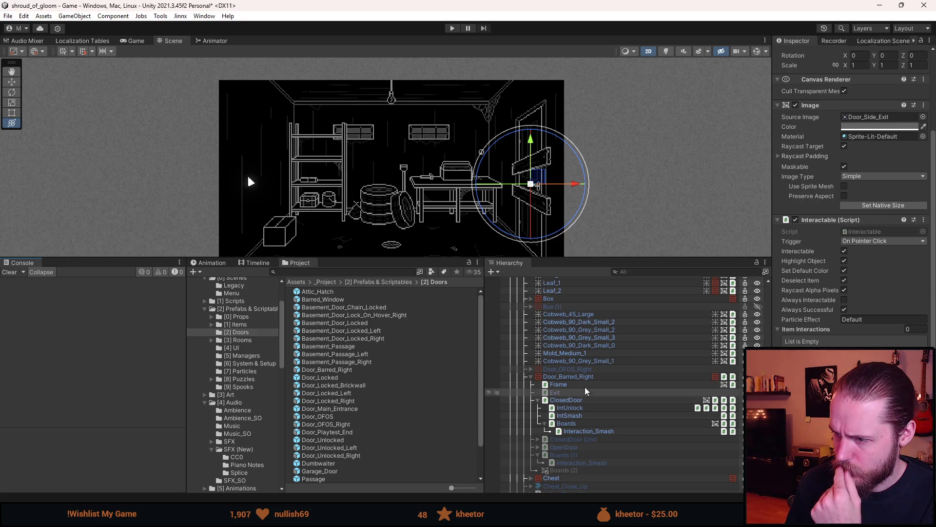
- Inspect the barred door's Frame, ClosedDoor, Boards and Interaction_Smash objects
{"action": "left_click", "coordinate": [558, 384]}
{"action": "left_click", "coordinate": [579, 403]}
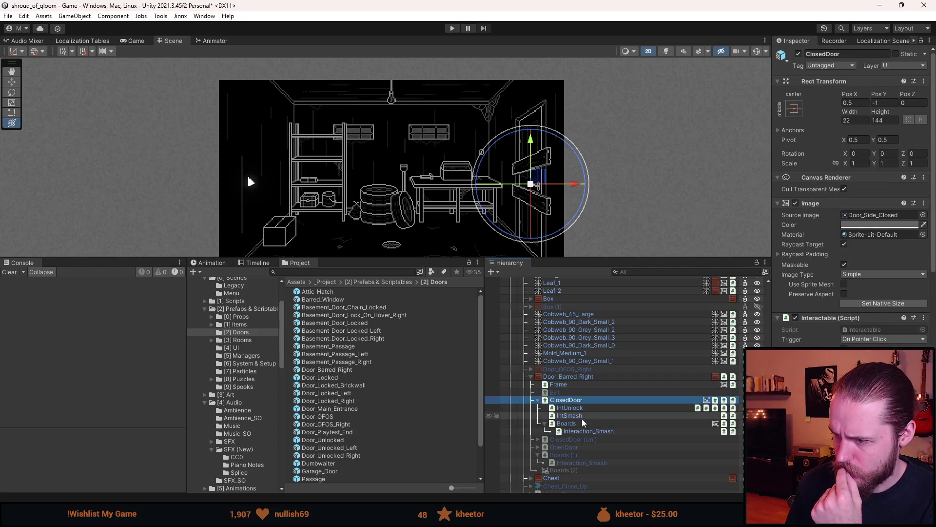
{"action": "scroll", "coordinate": [853, 195], "scroll_direction": "down", "scroll_amount": 10}
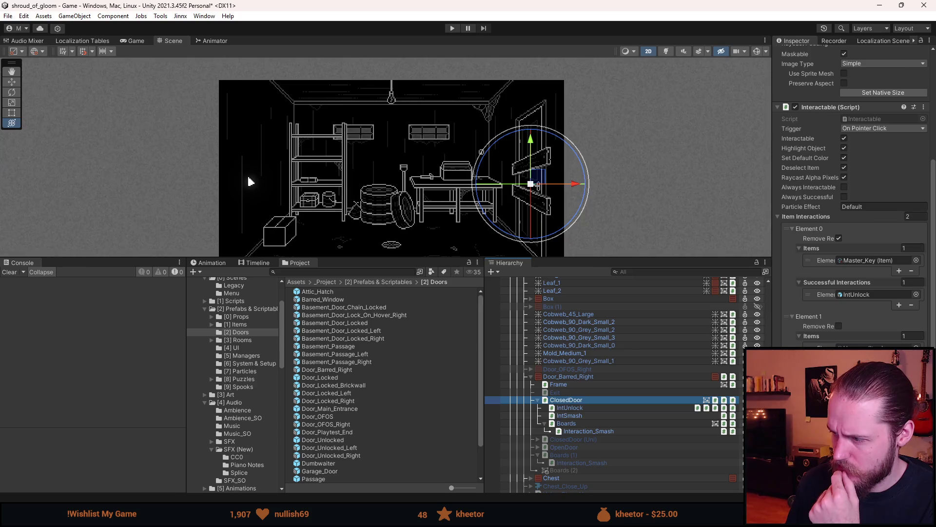
{"action": "left_click", "coordinate": [566, 424]}
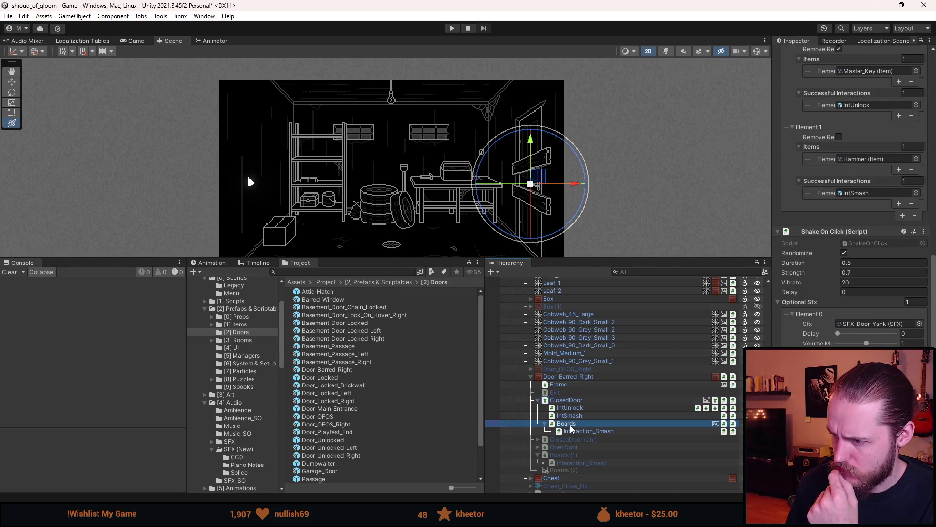
{"action": "scroll", "coordinate": [793, 281], "scroll_direction": "up", "scroll_amount": 5}
{"action": "scroll", "coordinate": [794, 280], "scroll_direction": "up", "scroll_amount": 2}
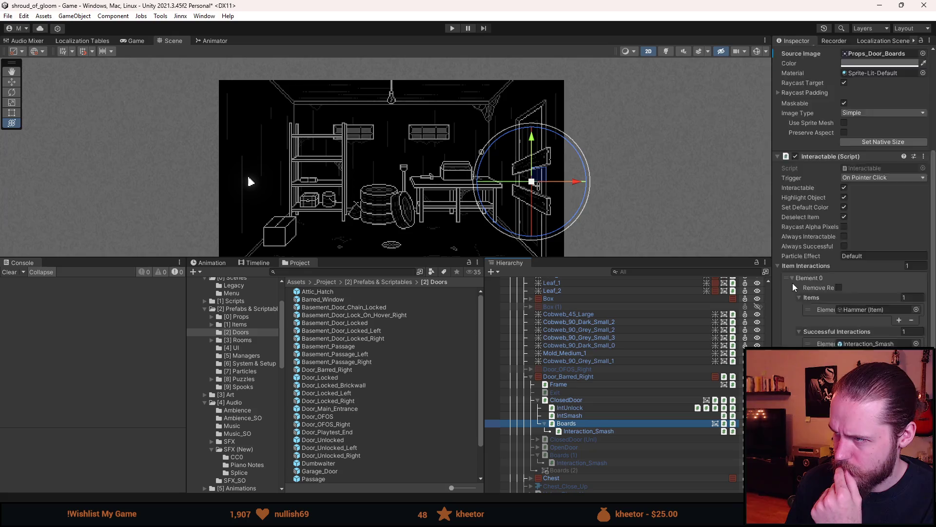
{"action": "left_click", "coordinate": [589, 431]}
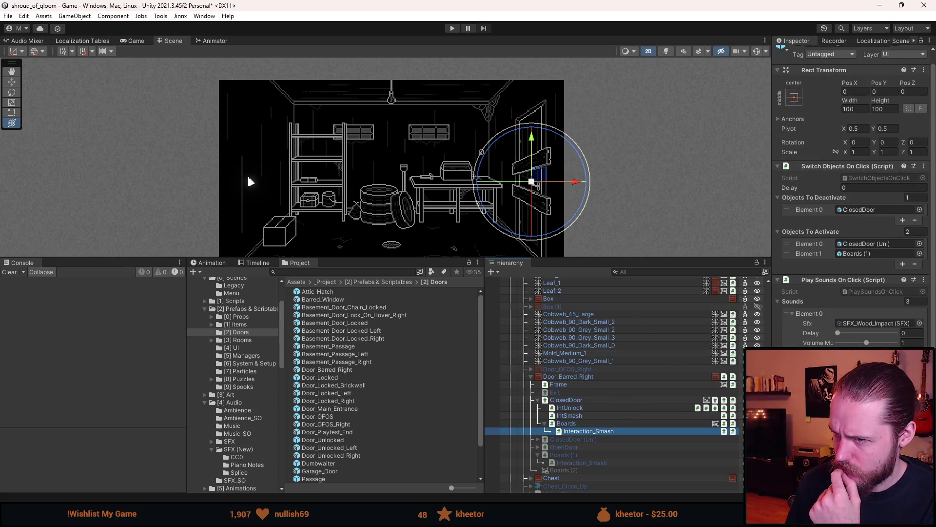
{"action": "scroll", "coordinate": [592, 452], "scroll_direction": "down", "scroll_amount": 2}
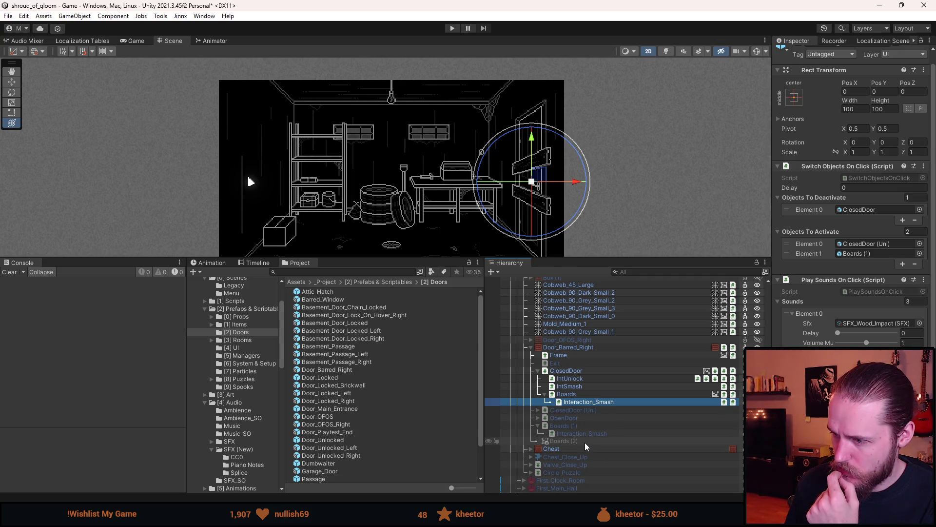
{"action": "scroll", "coordinate": [584, 443], "scroll_direction": "down", "scroll_amount": 3}
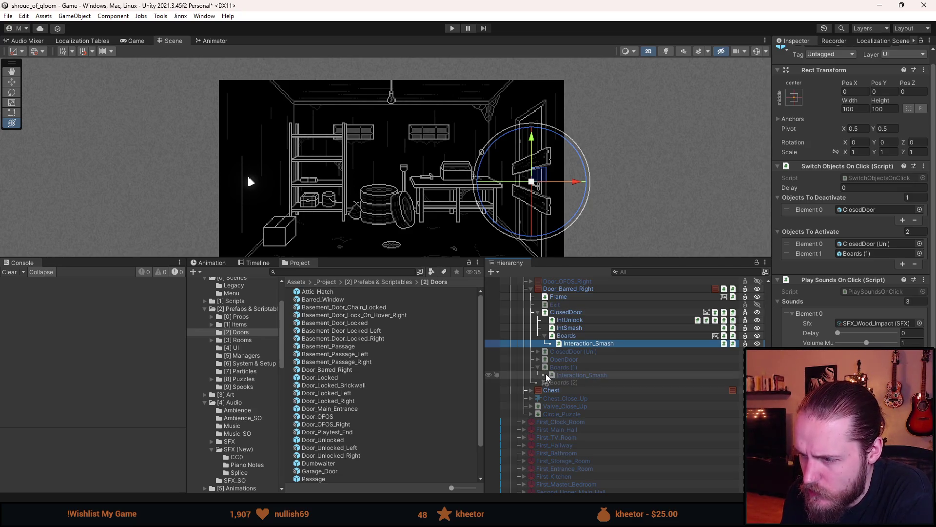
{"action": "scroll", "coordinate": [558, 366], "scroll_direction": "up", "scroll_amount": 10}
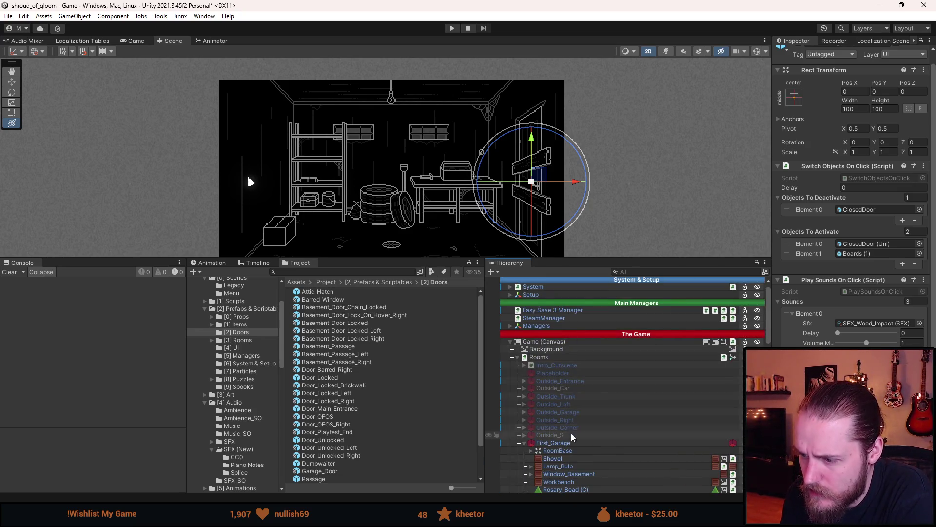
- Deactivate First_Garage, activate Outside_Garage, test-run, and read the first console error
{"action": "key", "text": "alt+shift+a"}
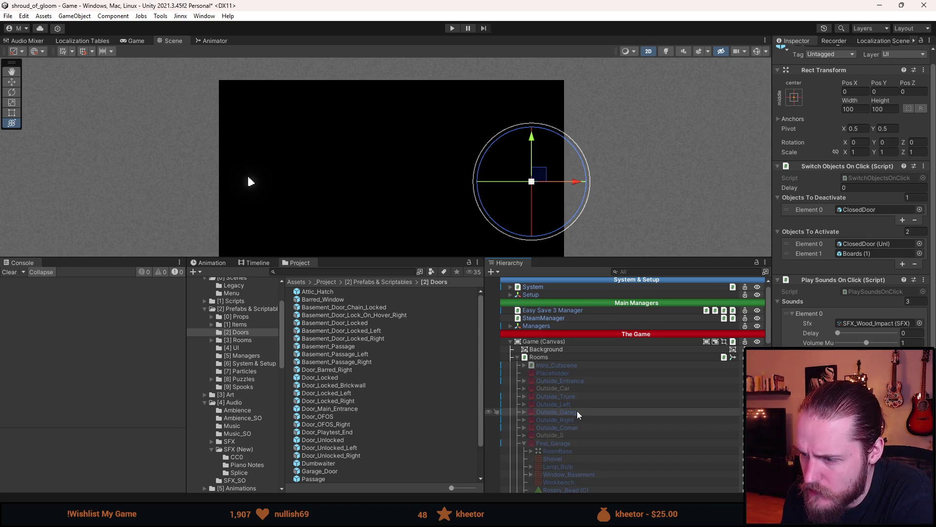
{"action": "key", "text": "a"}
{"action": "left_click", "coordinate": [451, 29]}
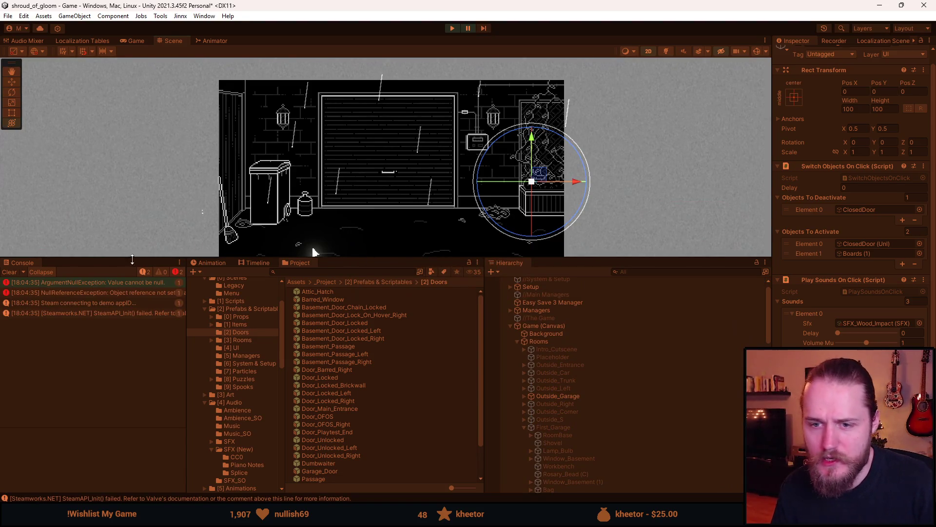
{"action": "left_click", "coordinate": [118, 285]}
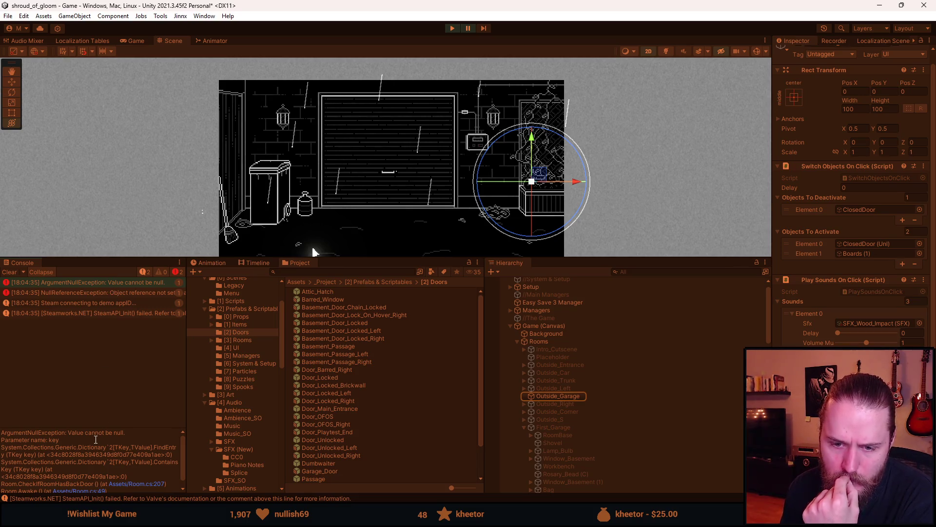
{"action": "scroll", "coordinate": [100, 449], "scroll_direction": "down", "scroll_amount": 1}
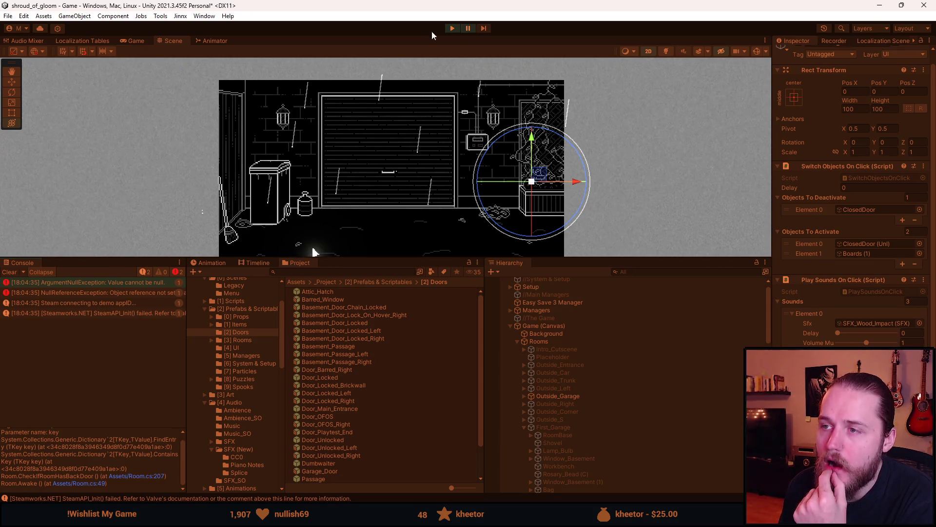
{"action": "left_click", "coordinate": [451, 31]}
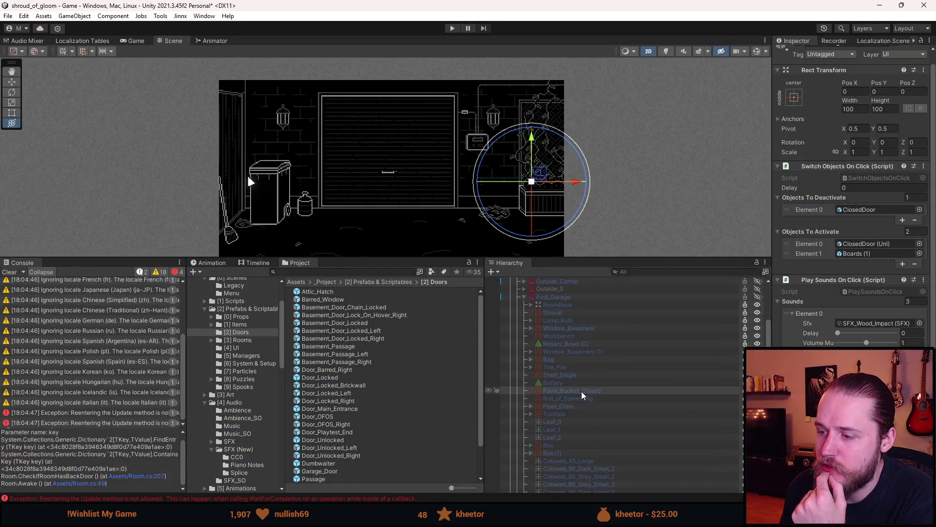
- Make the UI Canvas visible, then restart Play mode to load the garage room
{"action": "scroll", "coordinate": [610, 381], "scroll_direction": "down", "scroll_amount": 10}
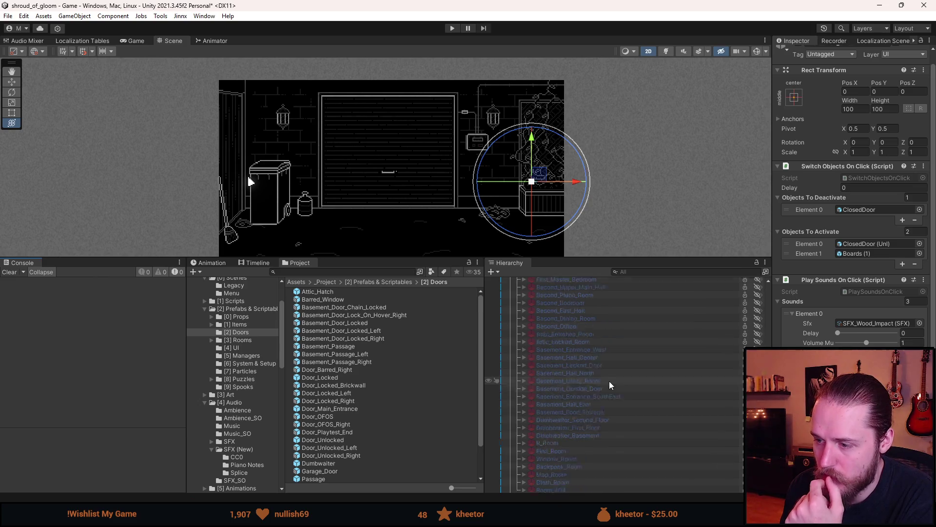
{"action": "left_click", "coordinate": [546, 458]}
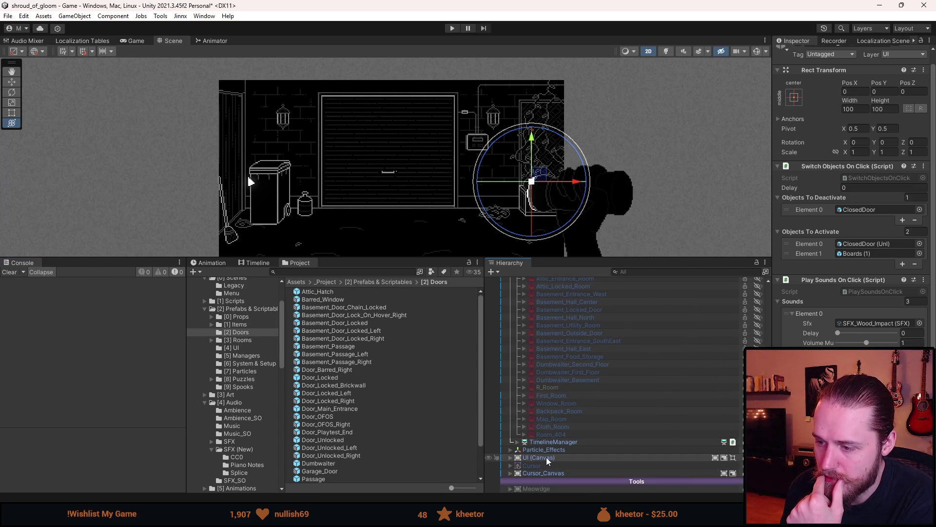
{"action": "left_click", "coordinate": [451, 27]}
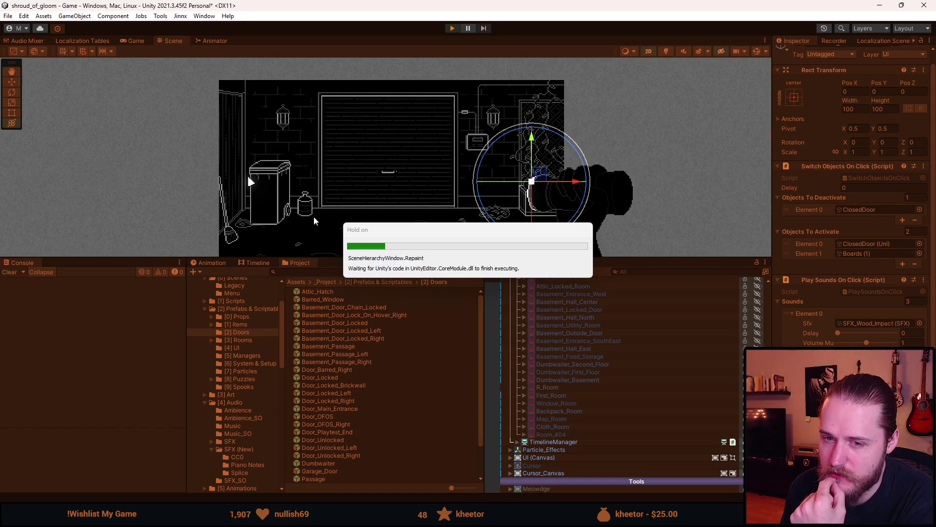
{"action": "left_click", "coordinate": [451, 28]}
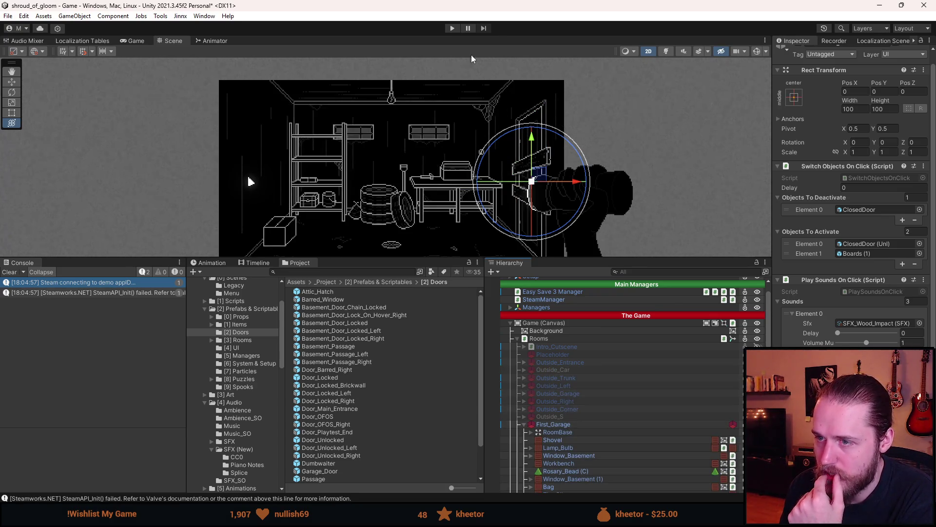
{"action": "left_click", "coordinate": [452, 29]}
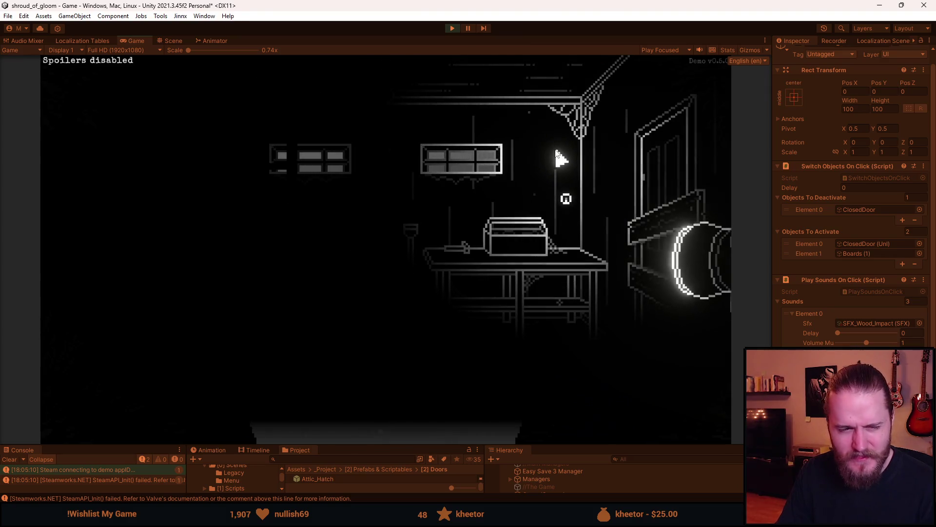
- Outline interactables, collect the hammer from the table, and equip it from the inventory
{"action": "key", "text": "space"}
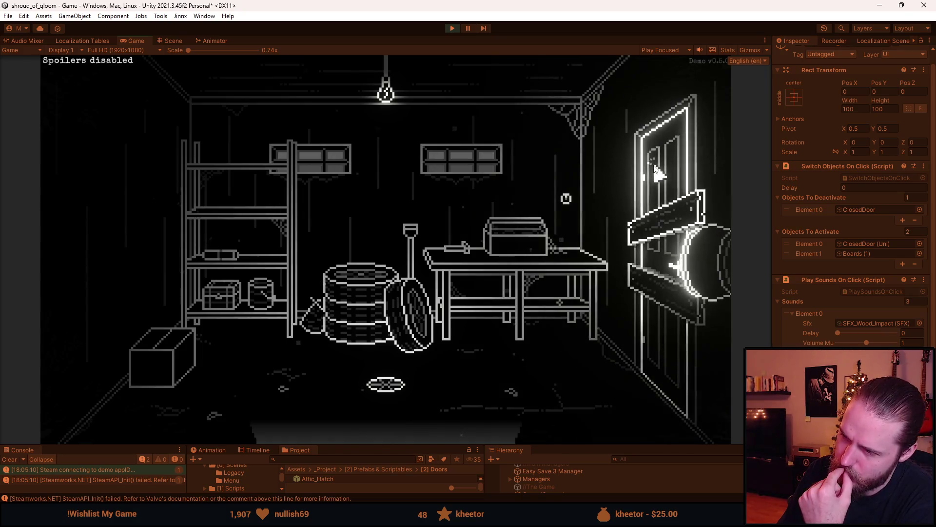
{"action": "left_click", "coordinate": [678, 220]}
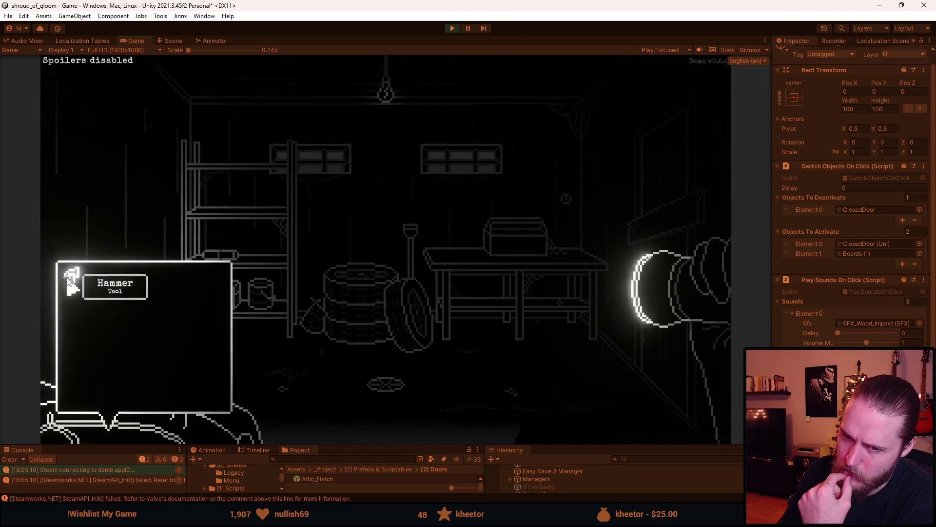
{"action": "left_click", "coordinate": [71, 289]}
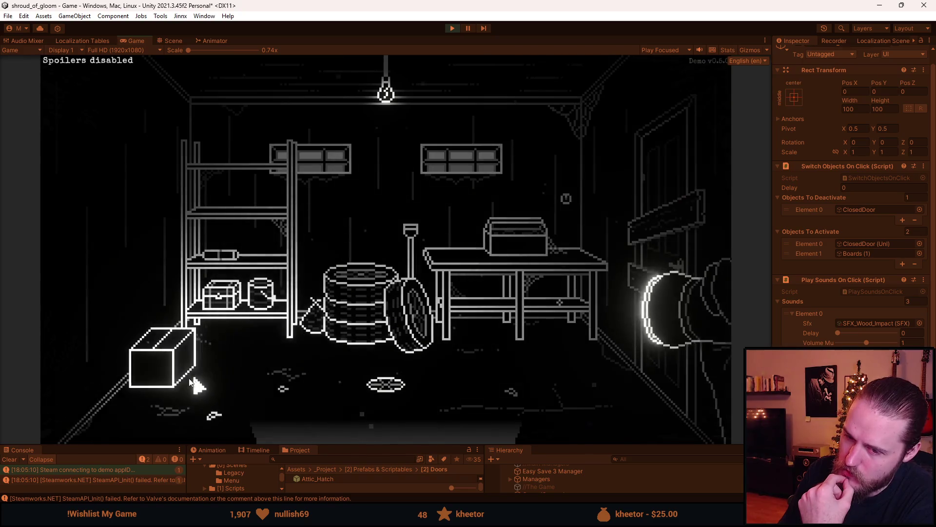
{"action": "mouse_move", "coordinate": [98, 420]}
{"action": "left_click", "coordinate": [76, 279]}
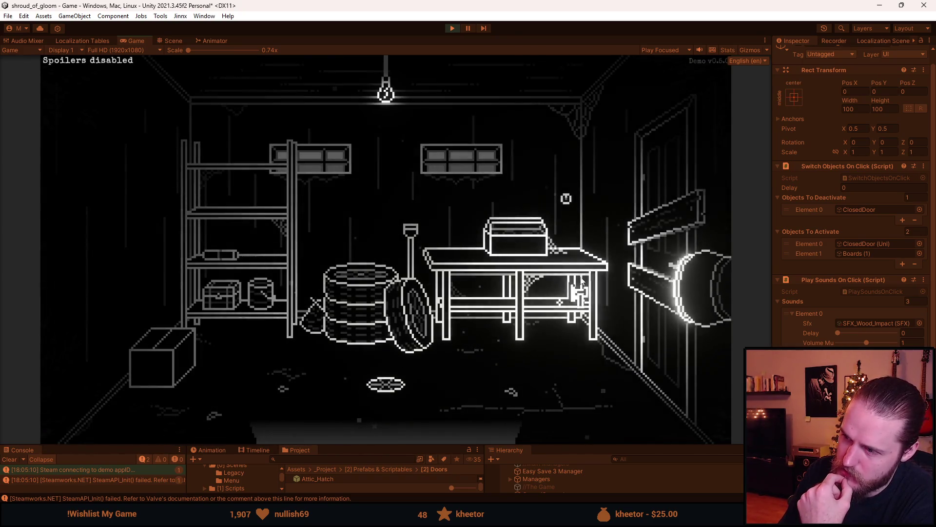
- Smash the boards off the door, open it, then pause and stop Play mode
{"action": "left_click", "coordinate": [654, 231]}
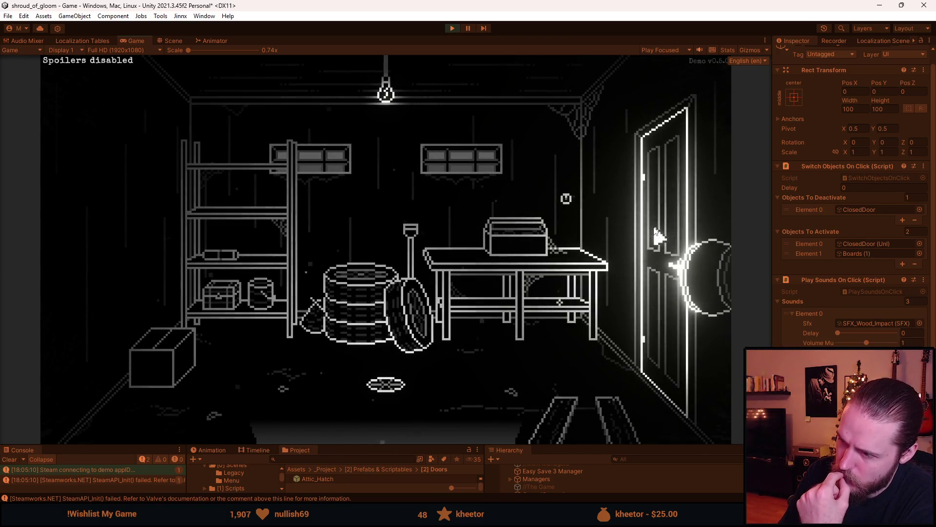
{"action": "left_click", "coordinate": [654, 236]}
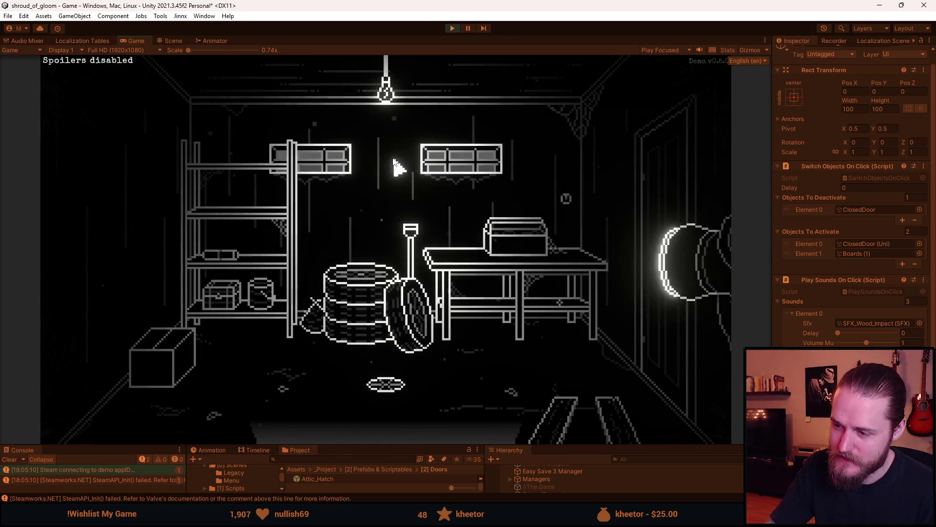
{"action": "key", "text": "Escape"}
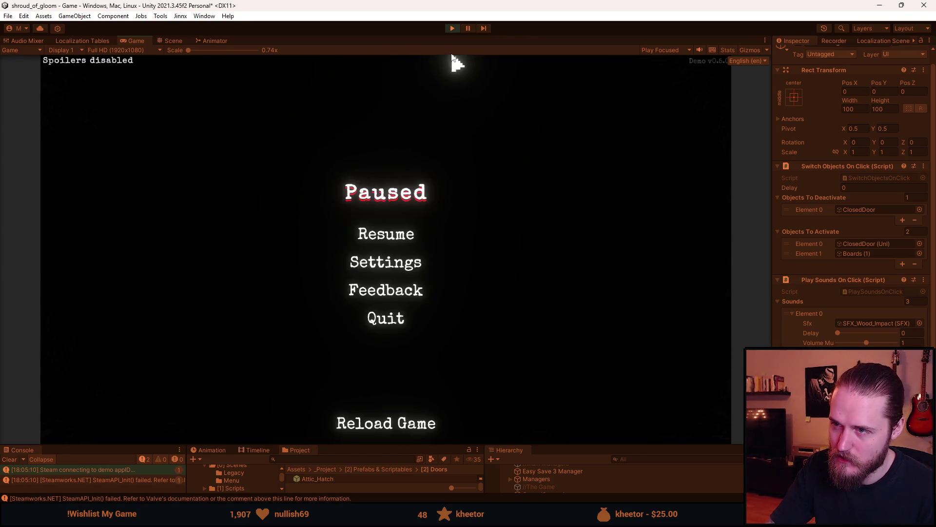
{"action": "key", "text": "Escape"}
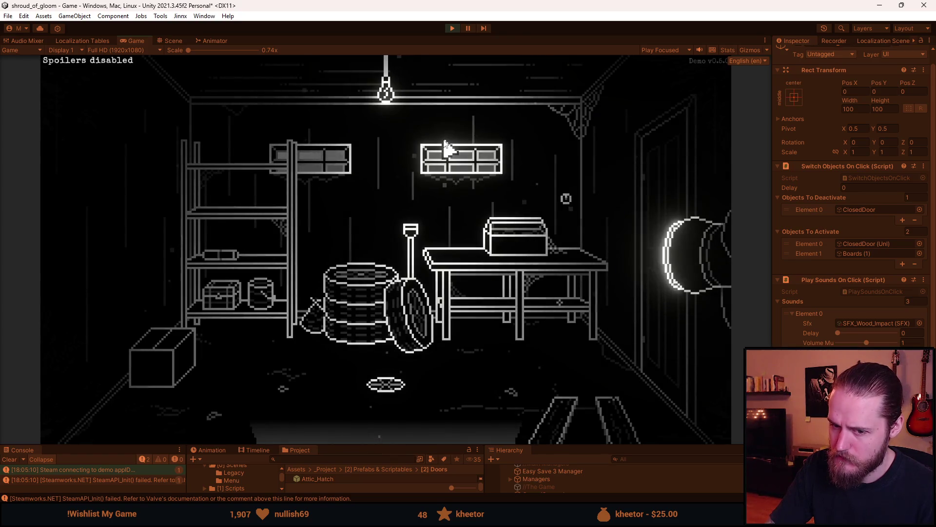
{"action": "key", "text": "Escape"}
{"action": "left_click", "coordinate": [451, 31]}
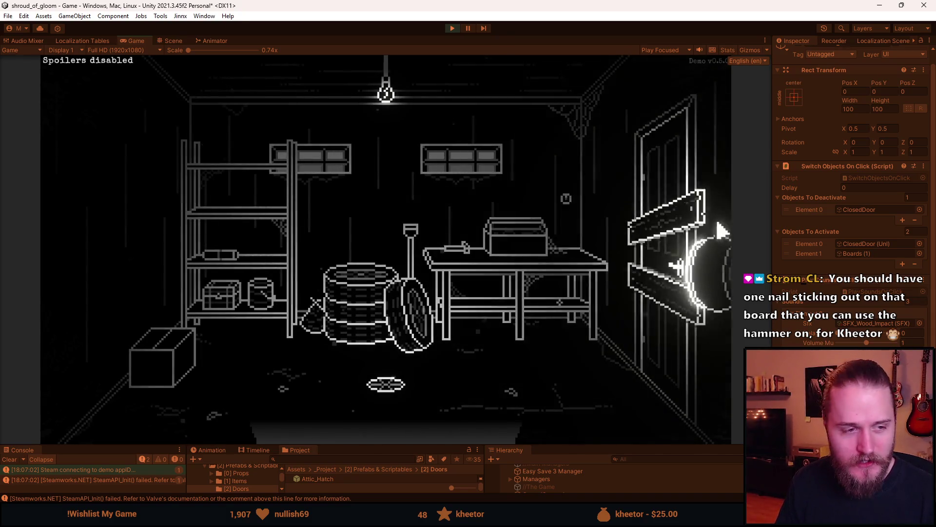
- Pick up the hammer from the workbench and open the inventory bag
{"action": "left_click", "coordinate": [457, 248]}
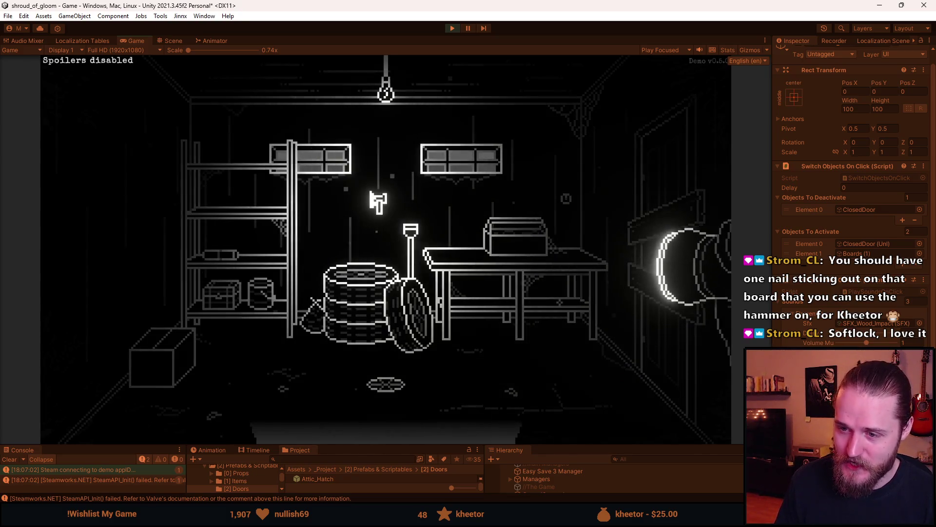
{"action": "mouse_move", "coordinate": [146, 409]}
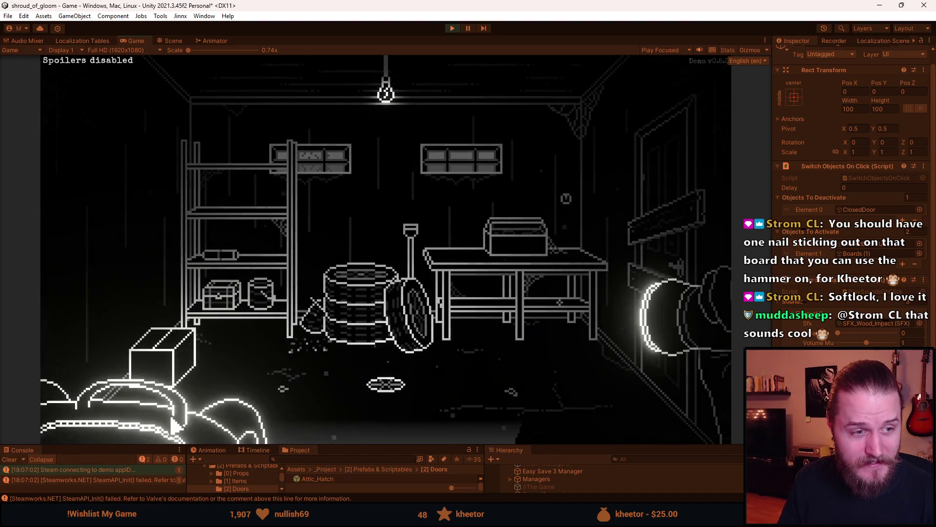
- Equip the hammer from the inventory and smash the boards off the garage door
{"action": "mouse_move", "coordinate": [161, 371]}
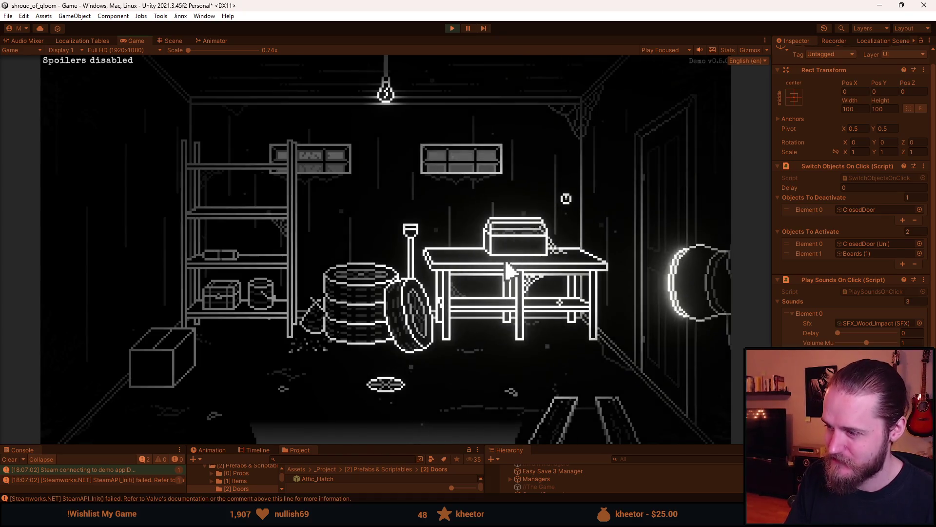
- Stop Play mode, enlarge the Hierarchy panel, and scroll to ClosedDoor > Boards
{"action": "left_click", "coordinate": [451, 29]}
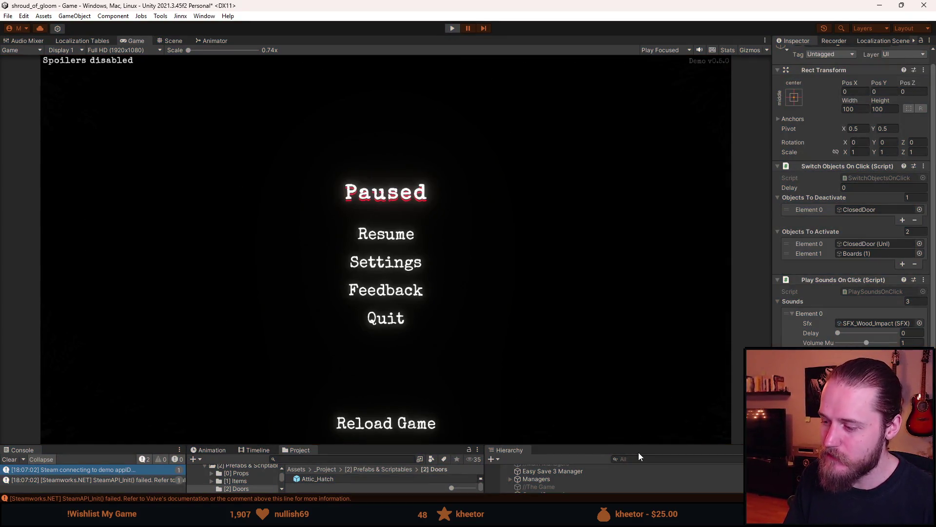
{"action": "left_click_drag", "start_coordinate": [639, 443], "coordinate": [633, 344]}
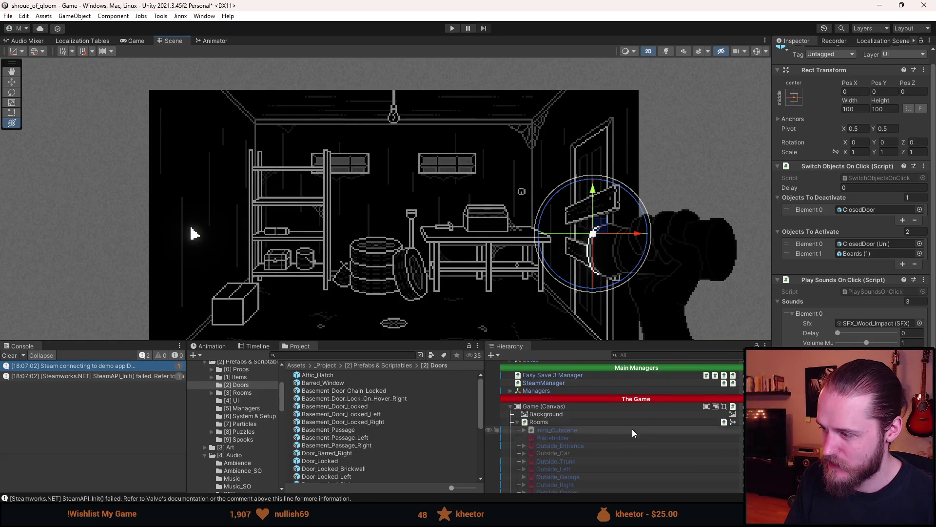
{"action": "scroll", "coordinate": [634, 434], "scroll_direction": "down", "scroll_amount": 10}
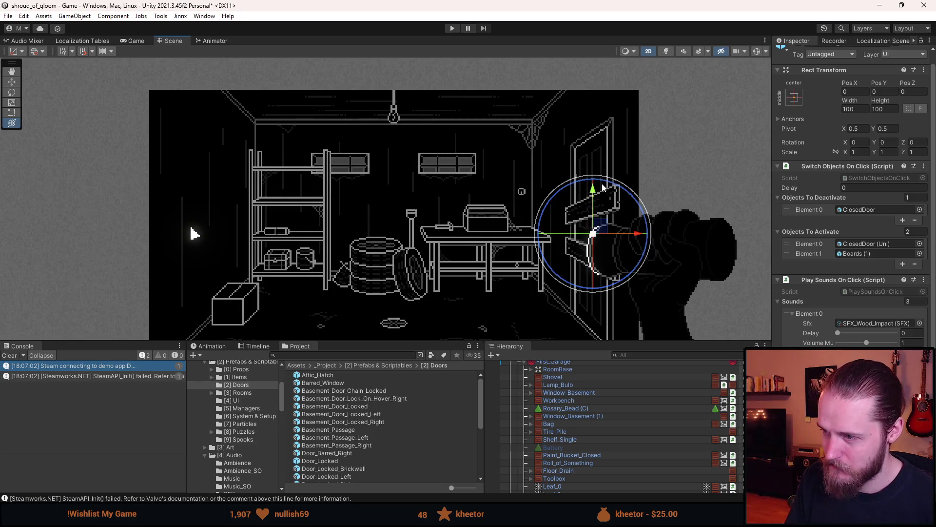
{"action": "scroll", "coordinate": [601, 454], "scroll_direction": "down", "scroll_amount": 5}
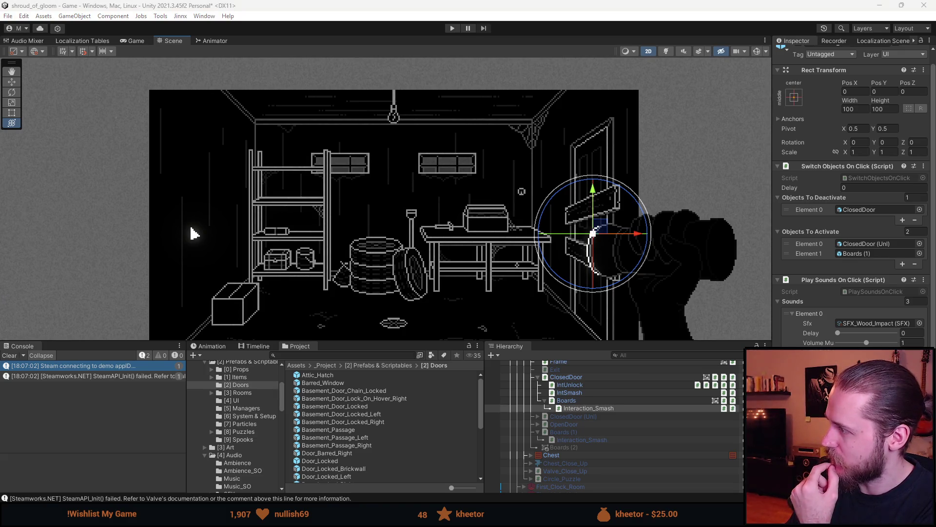
{"action": "key", "text": "alt+Tab"}
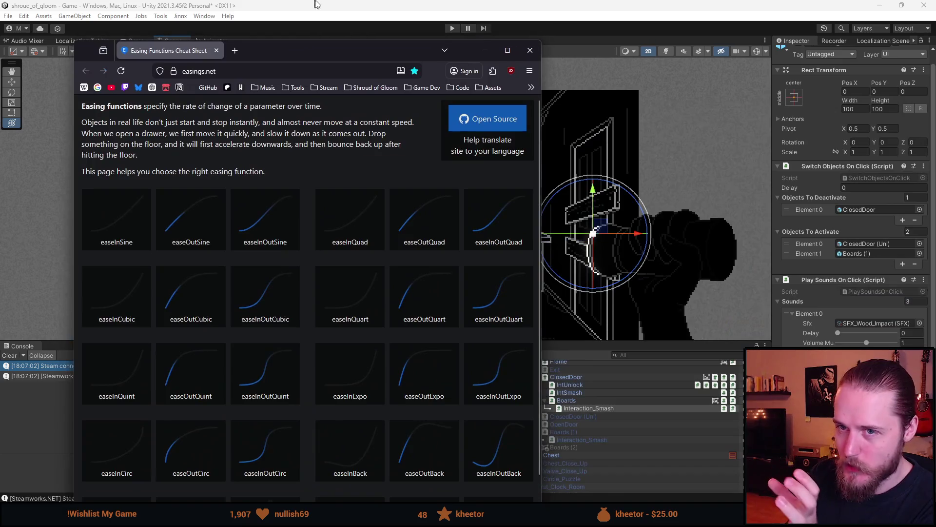
- Maximize Firefox and review the easings.net easing curves before returning to Unity
{"action": "double_click", "coordinate": [319, 9]}
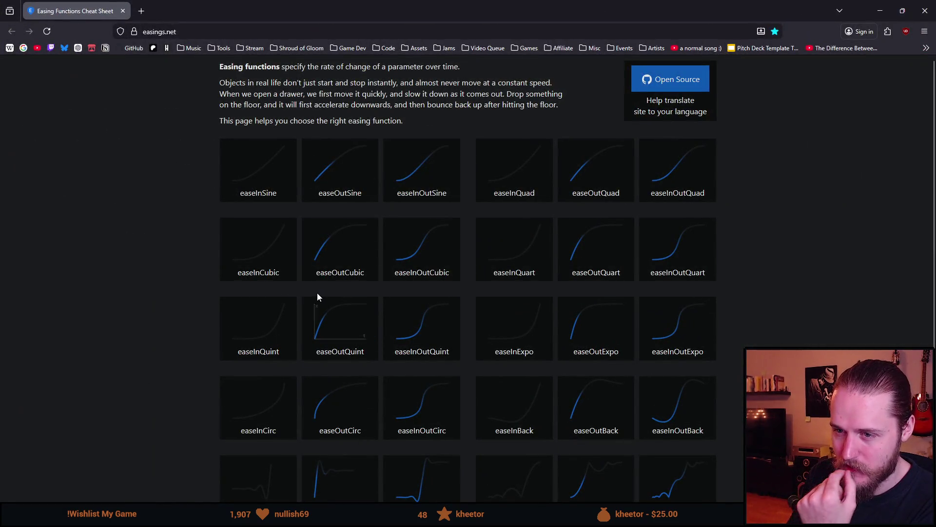
{"action": "scroll", "coordinate": [331, 342], "scroll_direction": "down", "scroll_amount": 2}
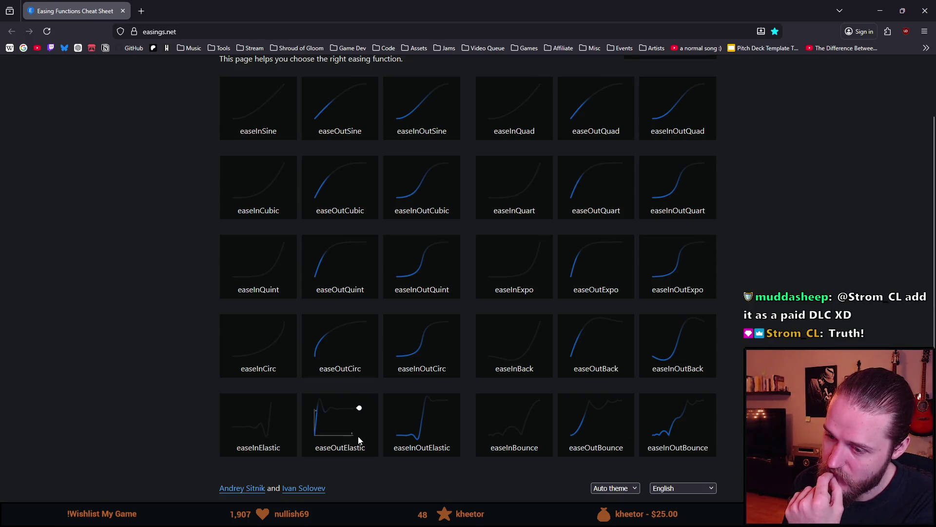
{"action": "key", "text": "alt+Tab"}
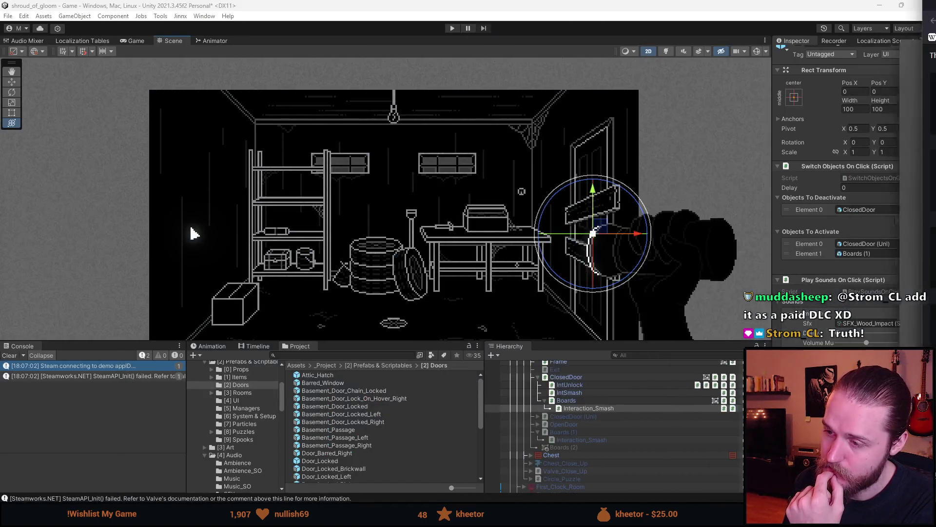
- Select Boards (1), pick an easing in Move Position On Trigger's Ease dropdown, and play
{"action": "left_click", "coordinate": [593, 432]}
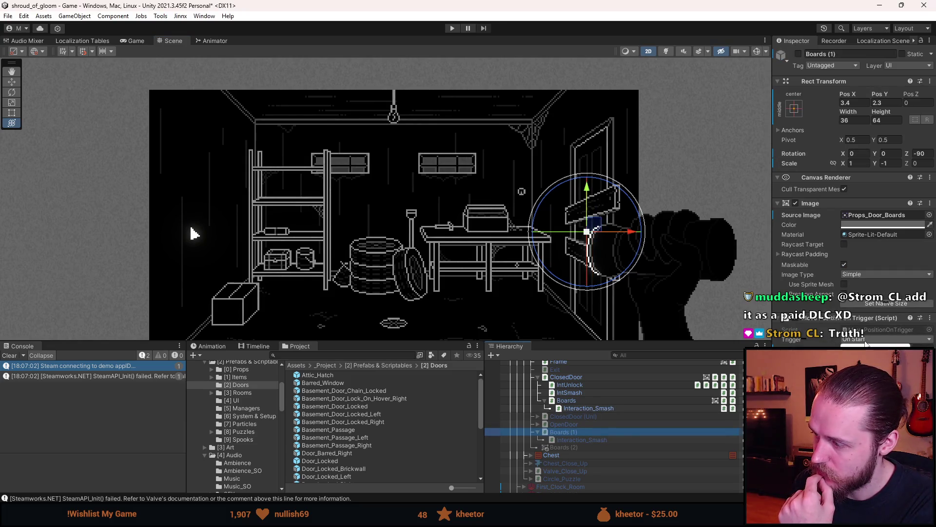
{"action": "left_click", "coordinate": [885, 354]}
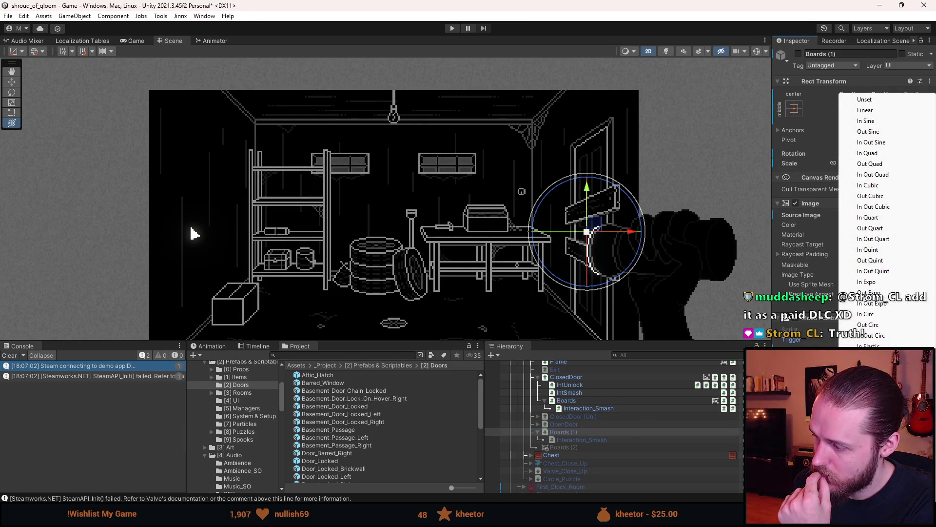
{"action": "left_click", "coordinate": [890, 336]}
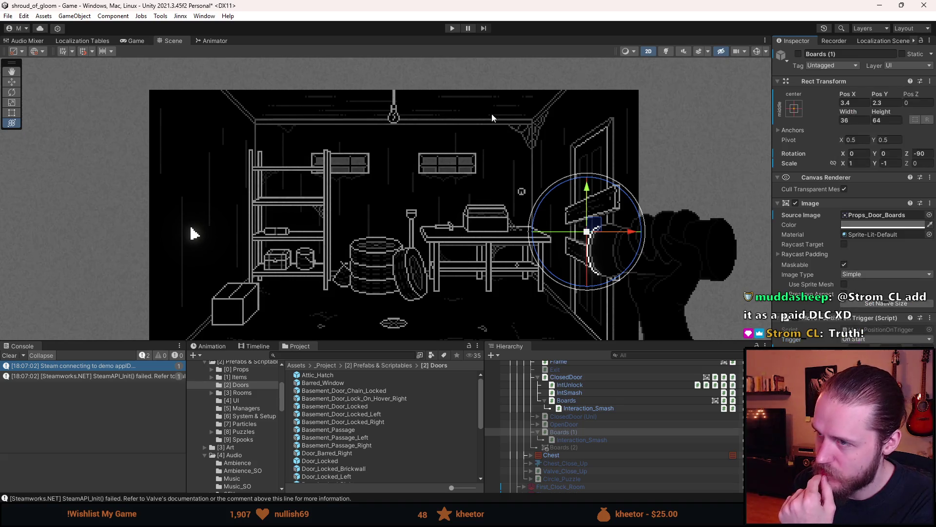
{"action": "left_click", "coordinate": [452, 28]}
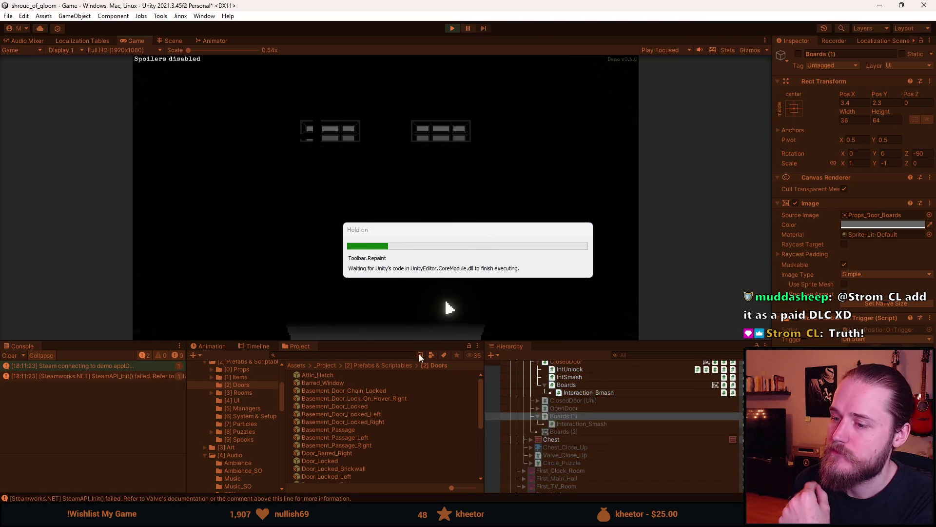
- Light the garage, take the hammer, smash the door boards to the floor, then pause and stop
{"action": "left_click_drag", "start_coordinate": [422, 341], "coordinate": [422, 407]}
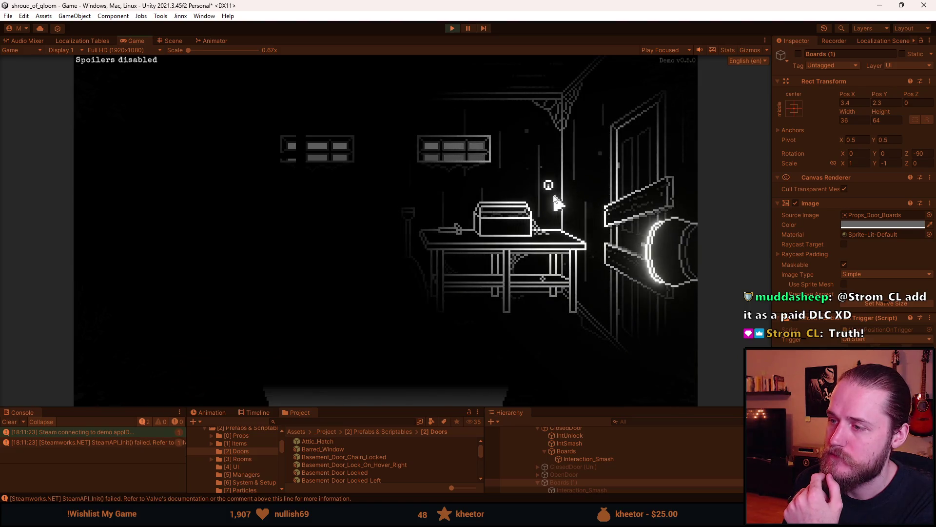
{"action": "left_click", "coordinate": [549, 188]}
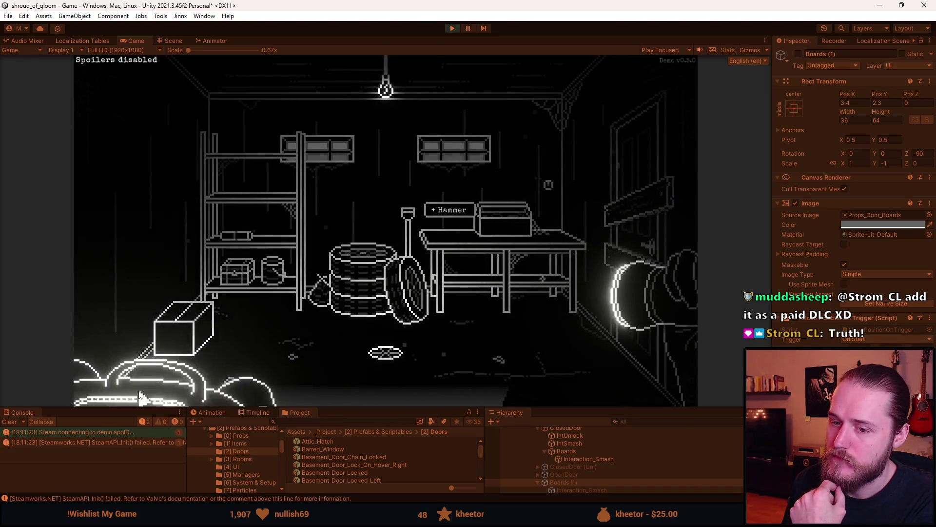
{"action": "left_click", "coordinate": [168, 277]}
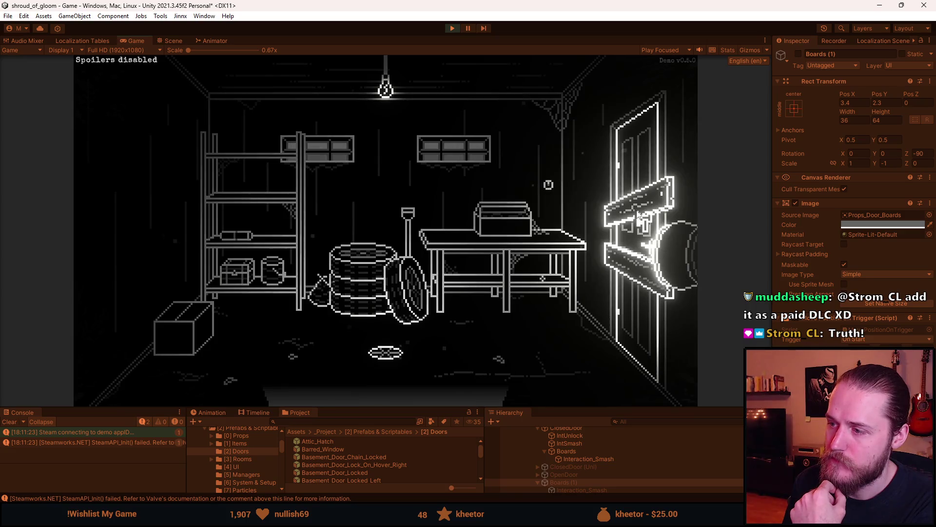
{"action": "left_click", "coordinate": [639, 215]}
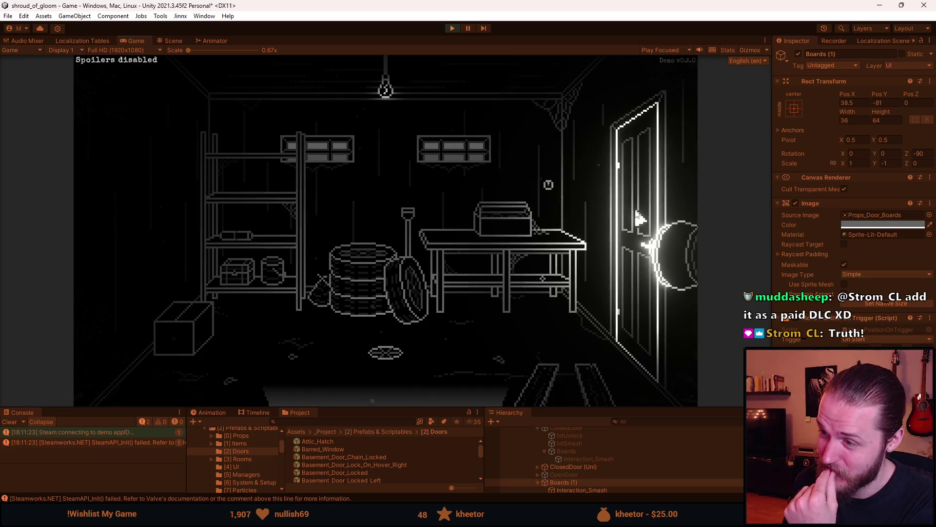
{"action": "key", "text": "Escape"}
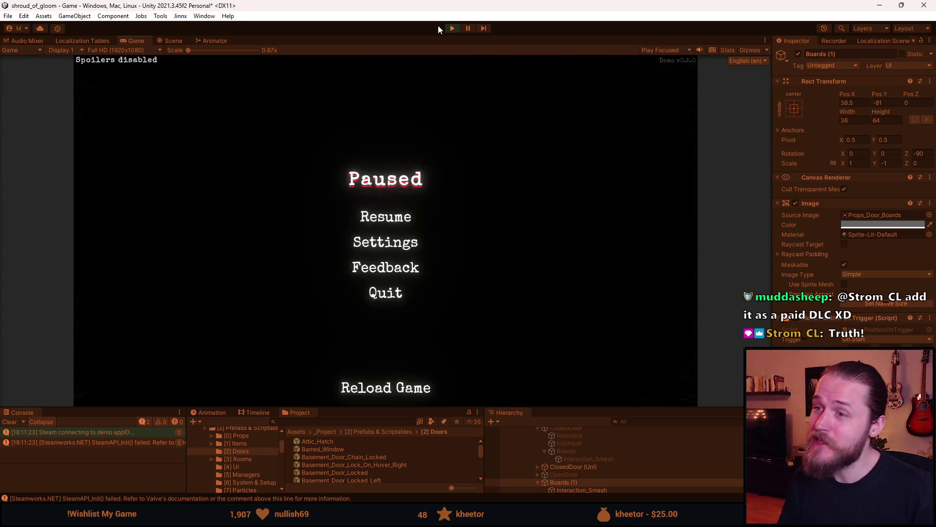
{"action": "left_click", "coordinate": [452, 28]}
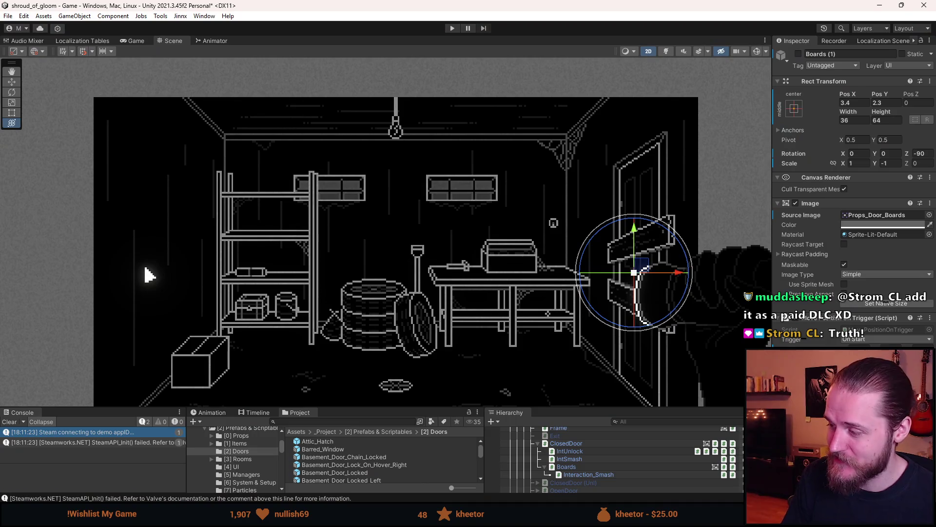
- Open the Ease type list and compare curves on the easings.net cheat sheet, then return to Unity
{"action": "left_click", "coordinate": [885, 378]}
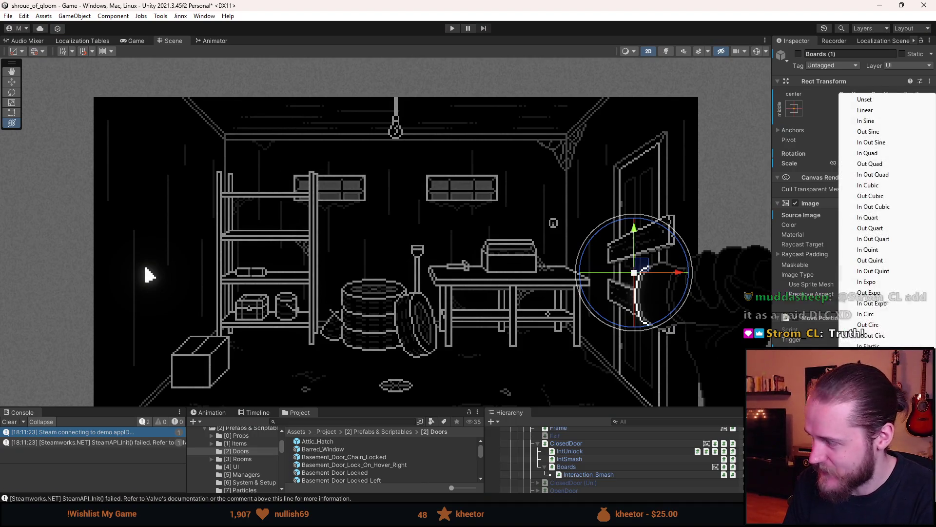
{"action": "key", "text": "alt+Tab"}
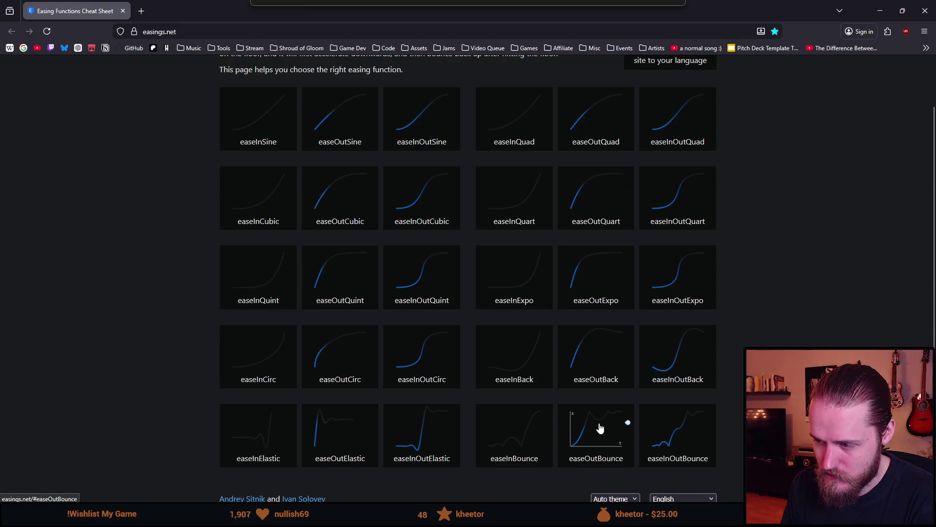
{"action": "key", "text": "alt+Tab"}
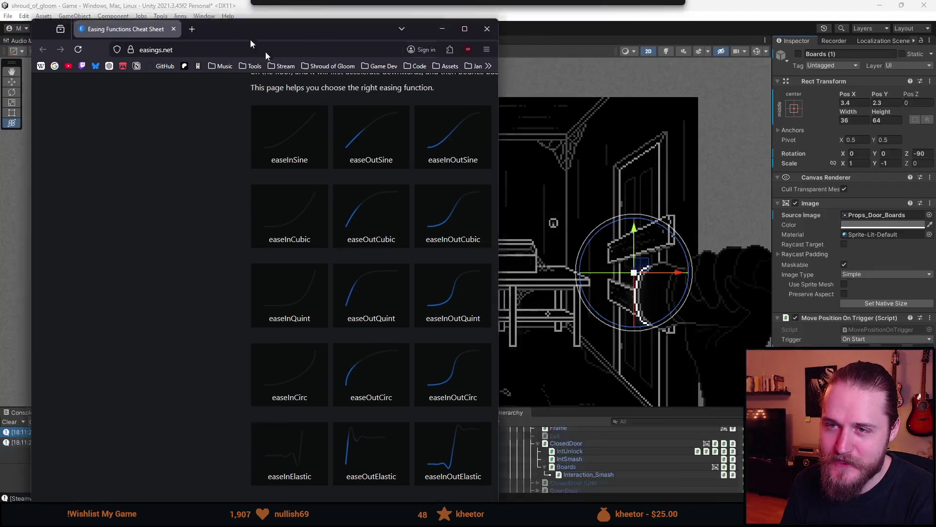
- Pick a new easing for the boards' drop and play-test smashing the door with the hammer
{"action": "left_click", "coordinate": [886, 360]}
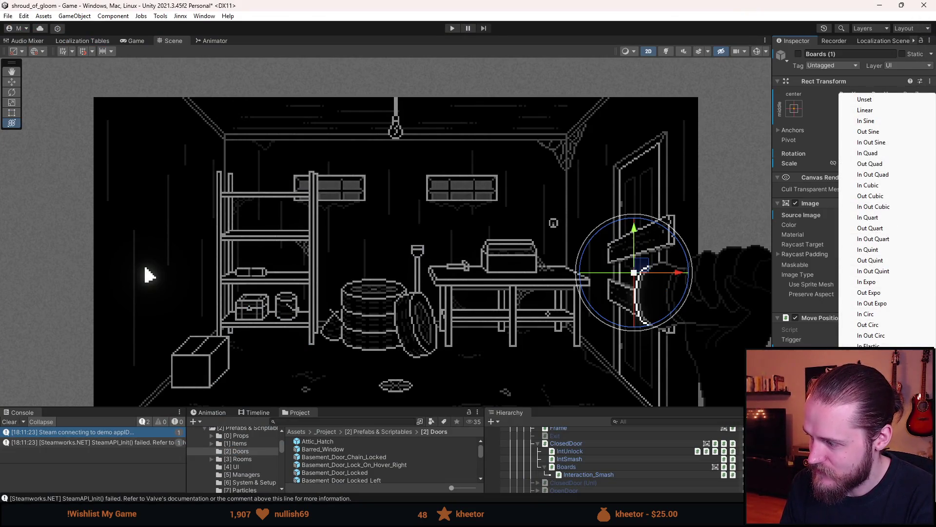
{"action": "key", "text": "ctrl+p"}
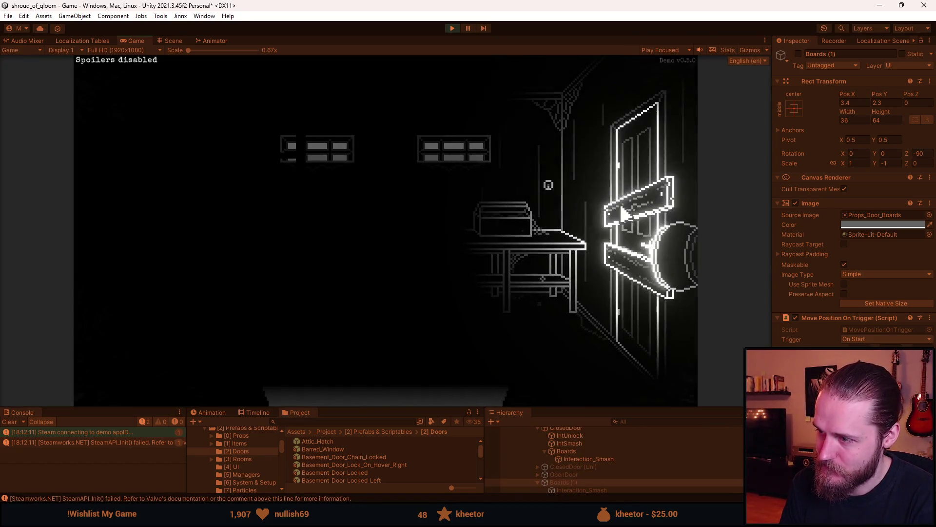
{"action": "left_click", "coordinate": [444, 243]}
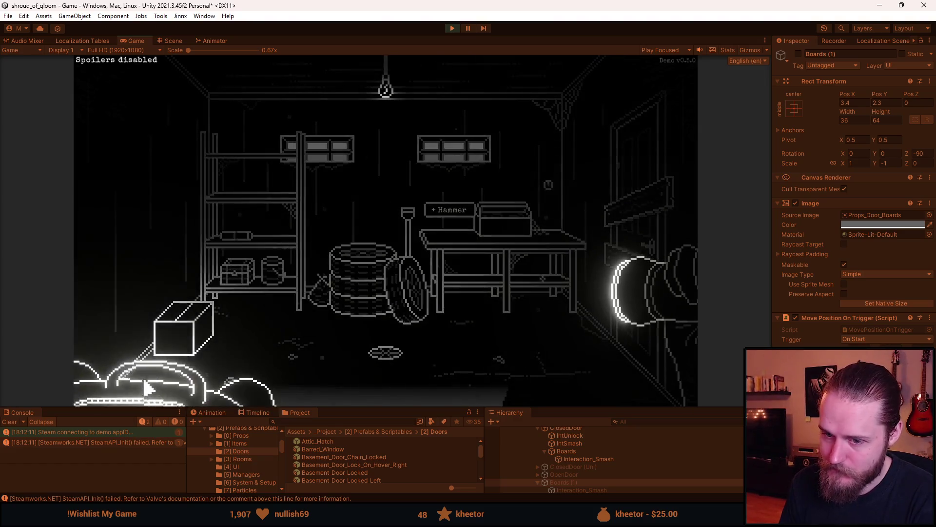
{"action": "left_click", "coordinate": [641, 217]}
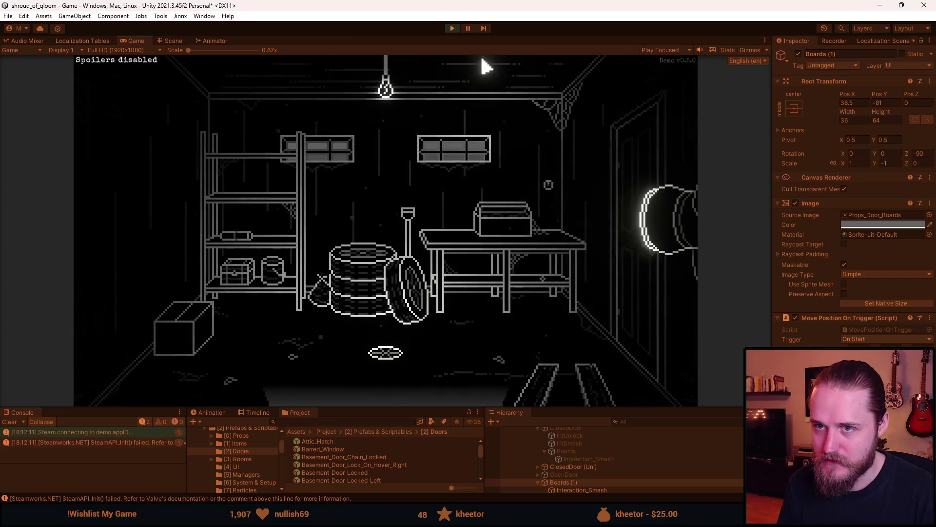
{"action": "key", "text": "Escape"}
{"action": "key", "text": "ctrl+p"}
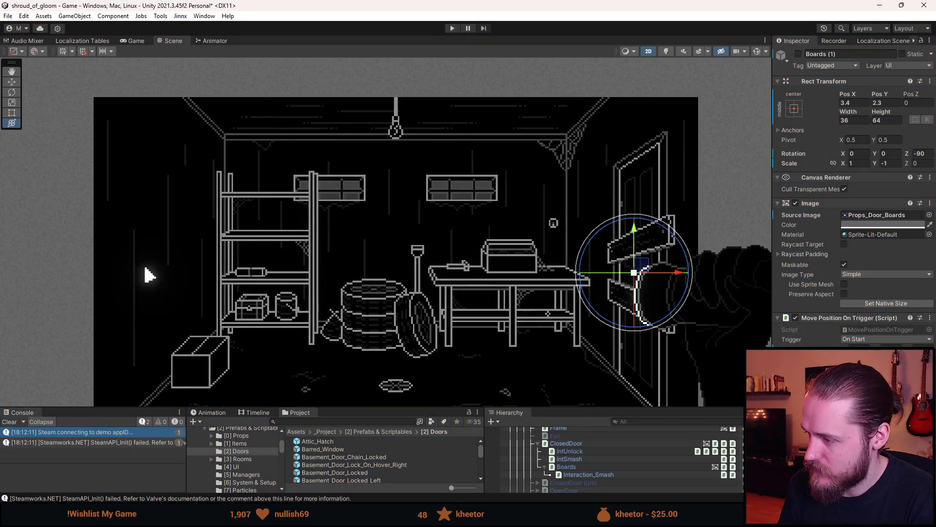
- Run a second play test, smashing the boards off the door again, then stop
{"action": "left_click", "coordinate": [452, 29]}
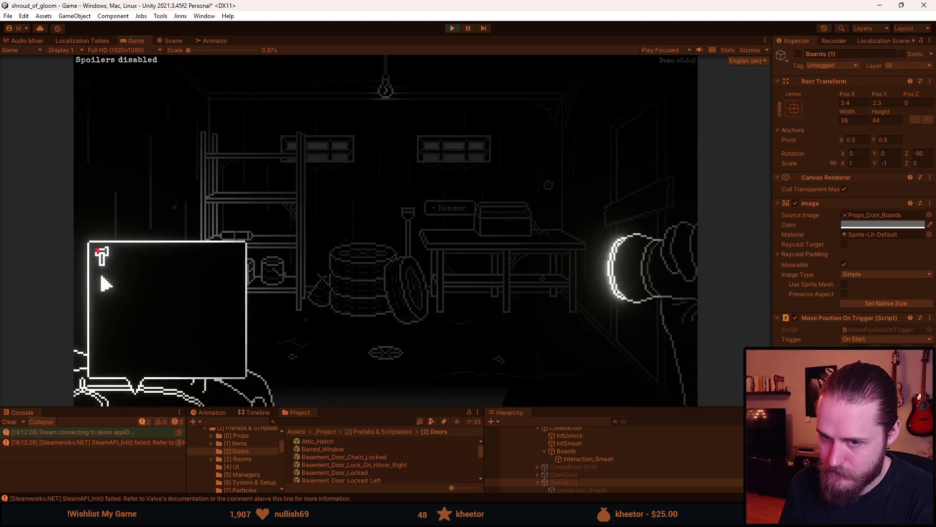
{"action": "left_click", "coordinate": [640, 211]}
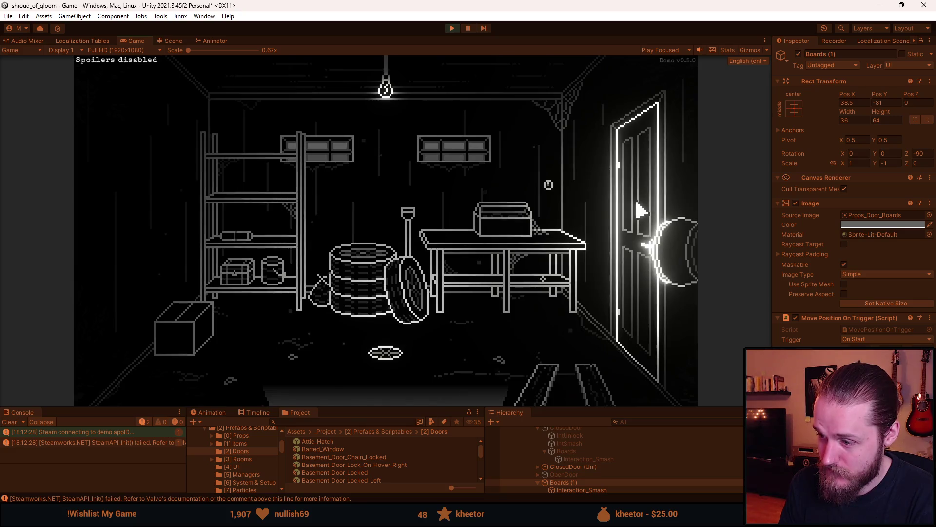
{"action": "key", "text": "Escape"}
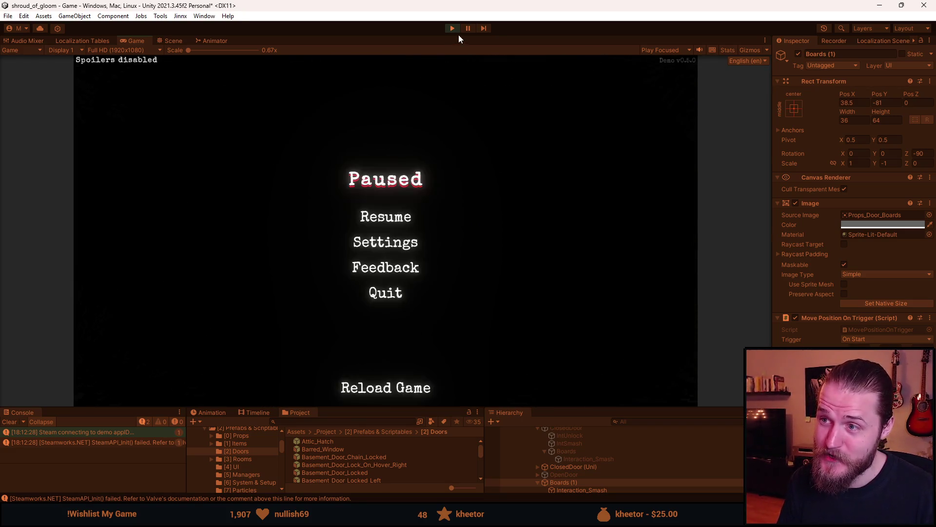
{"action": "left_click", "coordinate": [452, 27]}
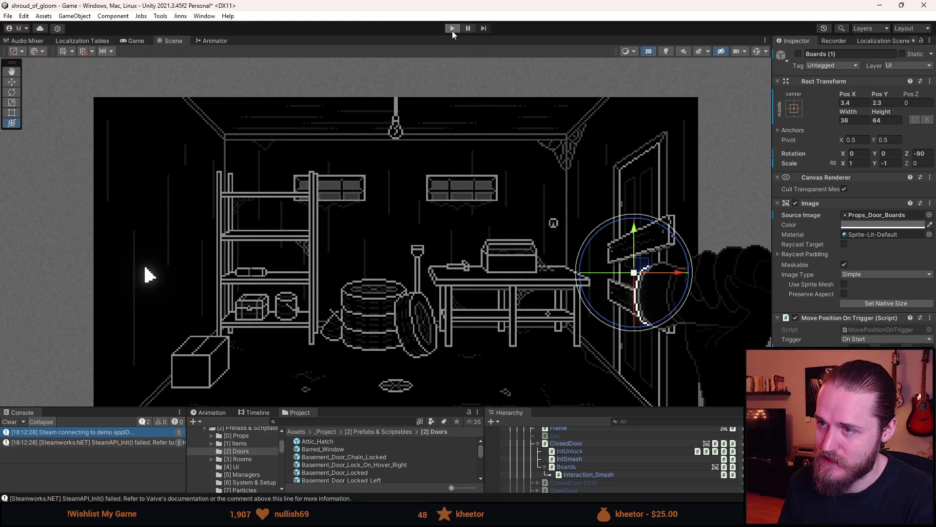
- Run another play test to inspect where the boards landed, then stop and restart Play mode
{"action": "left_click", "coordinate": [452, 28]}
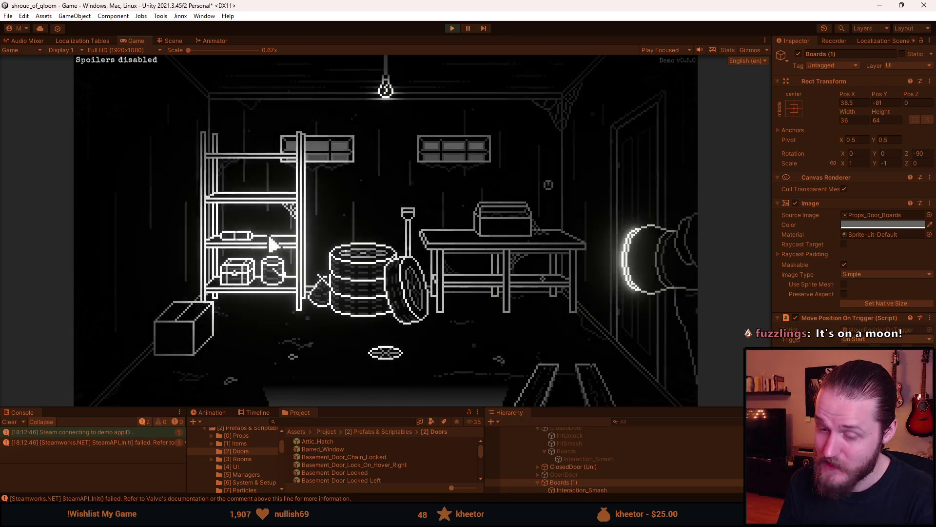
{"action": "key", "text": "Escape"}
{"action": "left_click", "coordinate": [452, 29]}
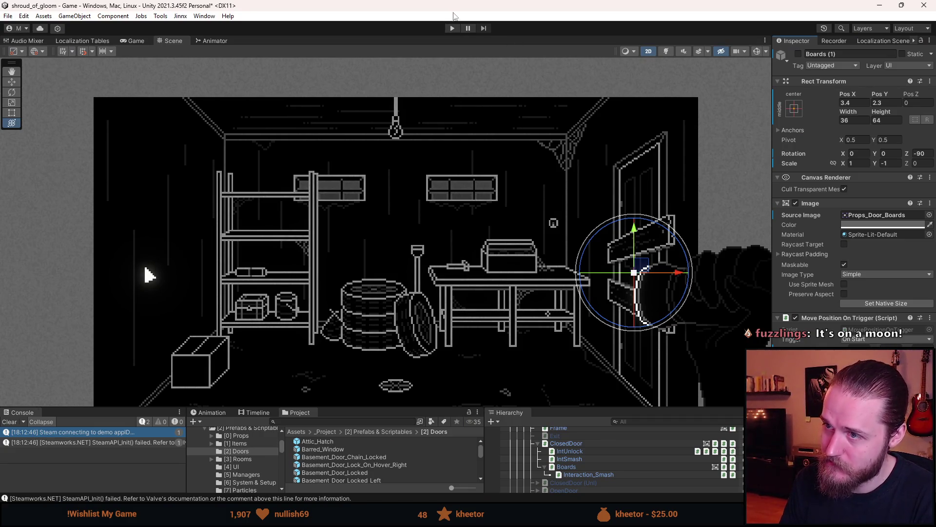
{"action": "left_click", "coordinate": [453, 28]}
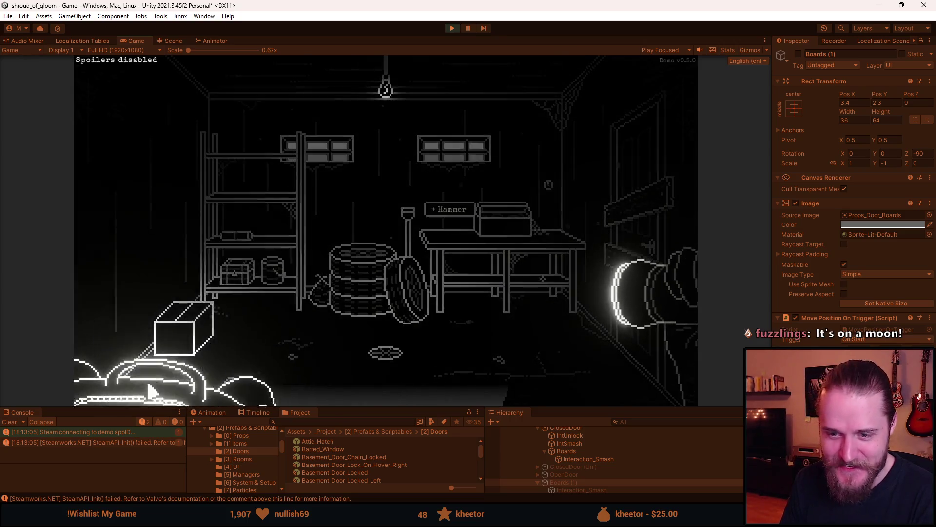
- Use the hammer on the boarded door, try opening and closing the doors, then pause and stop
{"action": "mouse_move", "coordinate": [109, 278]}
{"action": "left_mouse_down"}
{"action": "mouse_move", "coordinate": [680, 272]}
{"action": "mouse_move", "coordinate": [668, 244]}
{"action": "left_mouse_up"}
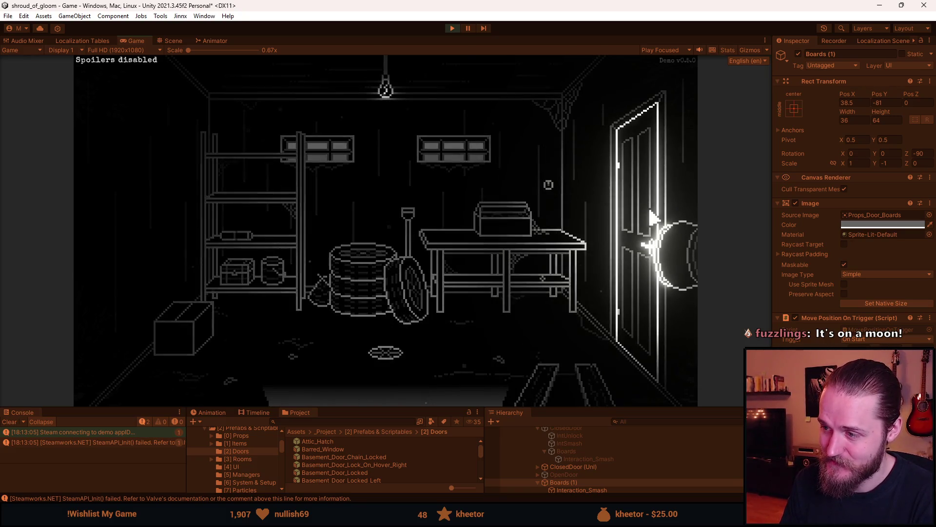
{"action": "left_click", "coordinate": [652, 217]}
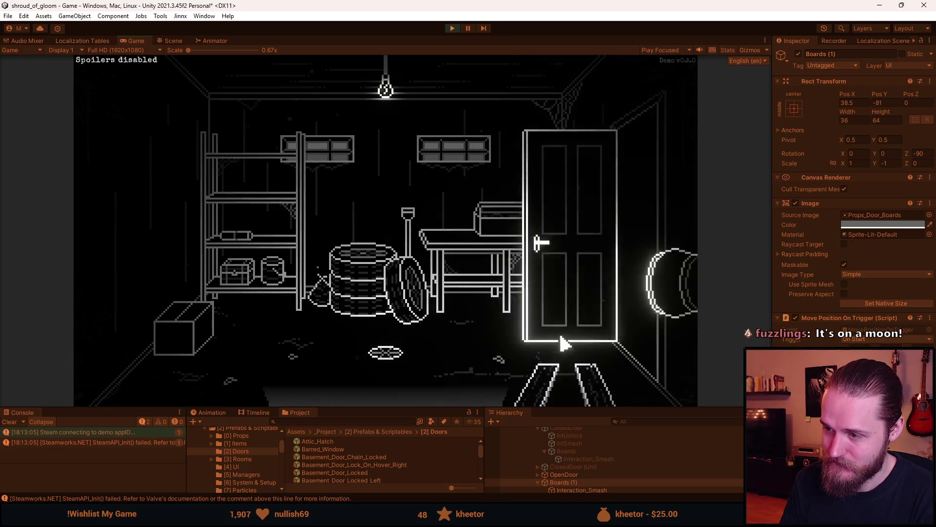
{"action": "left_click", "coordinate": [580, 336]}
{"action": "left_click", "coordinate": [606, 333]}
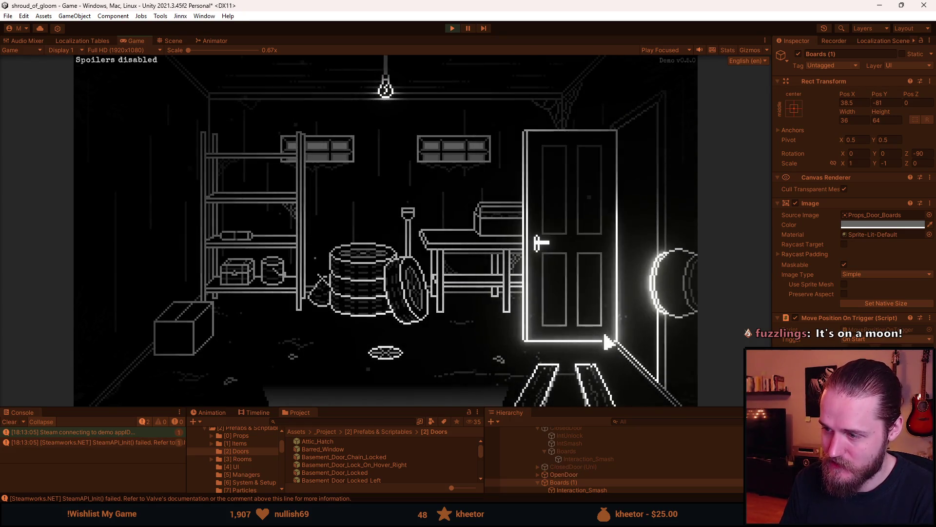
{"action": "left_click", "coordinate": [569, 317]}
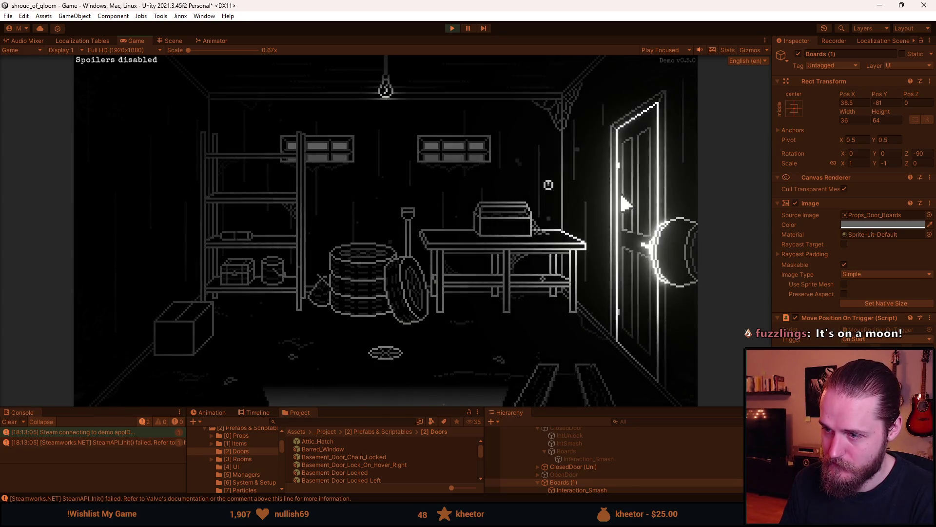
{"action": "key", "text": "Escape"}
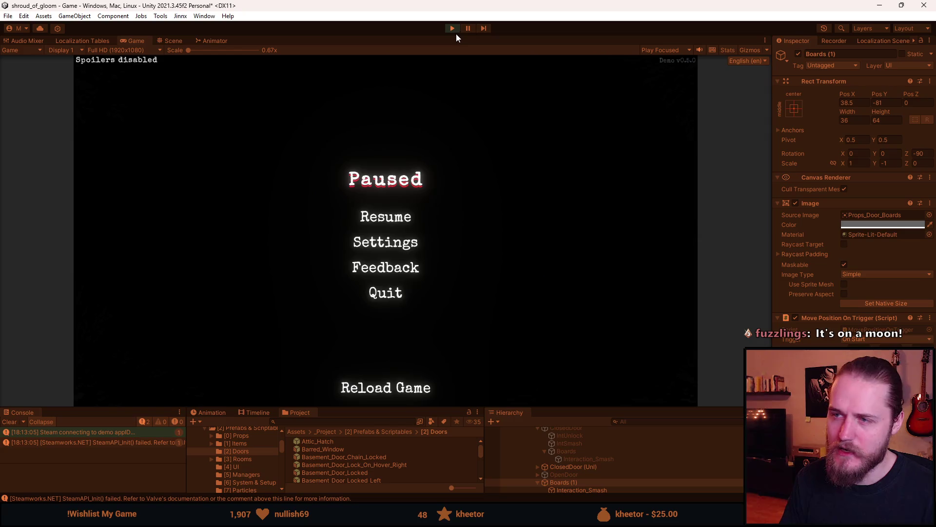
{"action": "left_click", "coordinate": [455, 31]}
- Restart the game, pick up the hammer from the table, then stop and enlarge the bottom panels
{"action": "left_click", "coordinate": [452, 28]}
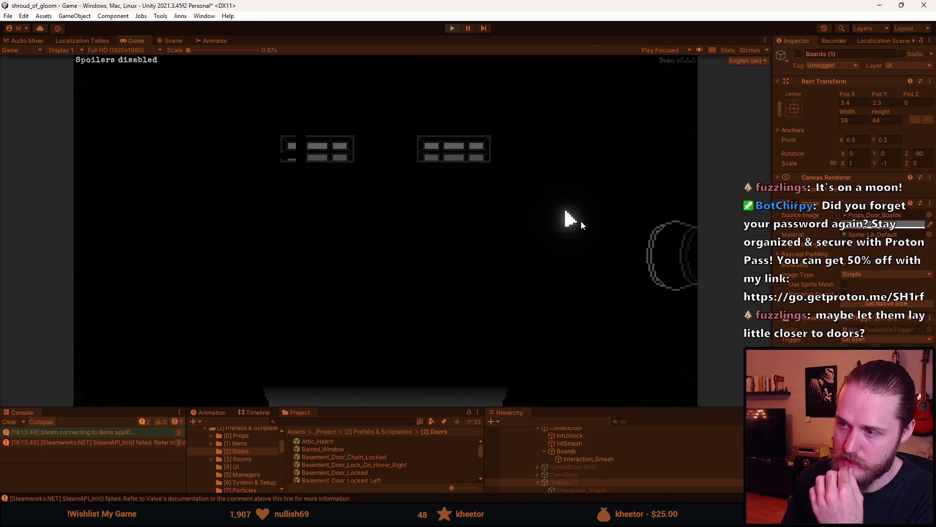
{"action": "left_click", "coordinate": [449, 228]}
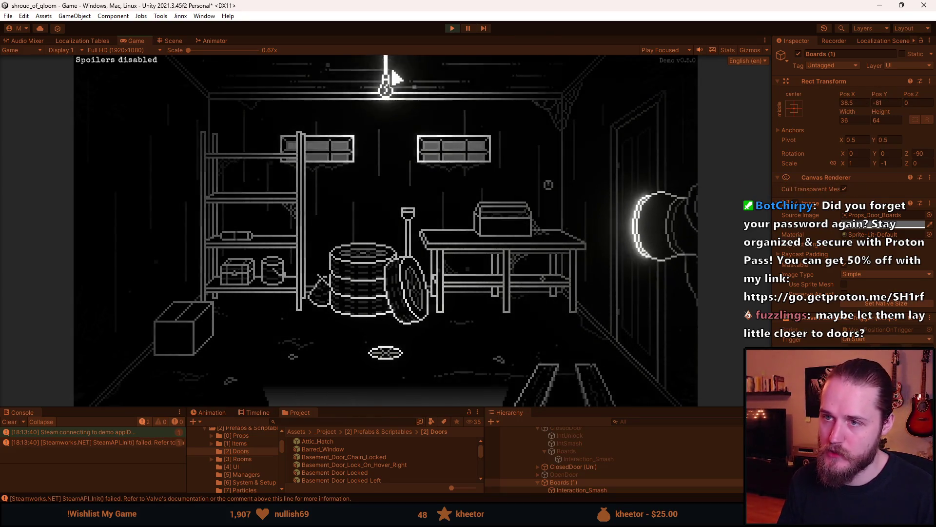
{"action": "key", "text": "Escape"}
{"action": "left_click", "coordinate": [453, 27]}
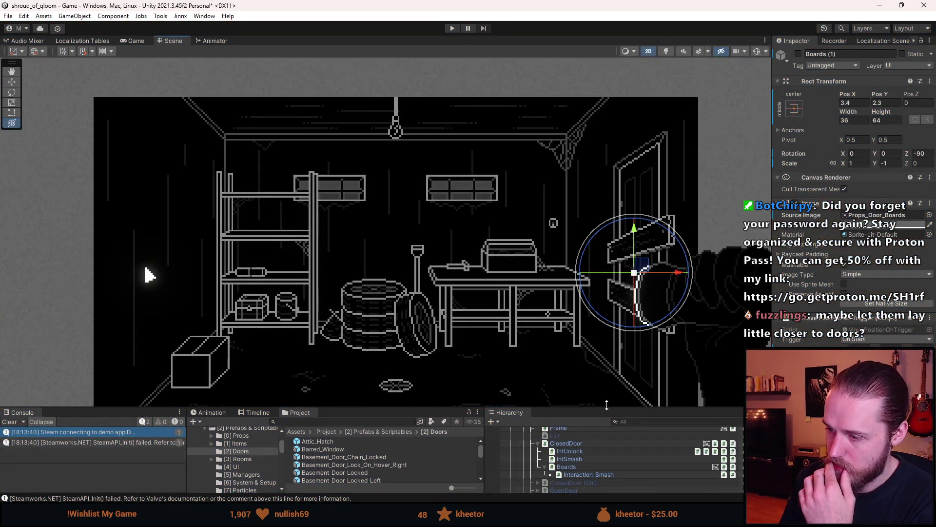
{"action": "left_click_drag", "start_coordinate": [607, 405], "coordinate": [606, 294]}
- Select and activate Boards (2), centring the room in the enlarged Scene view
{"action": "left_click", "coordinate": [565, 399]}
{"action": "left_click", "coordinate": [799, 54]}
{"action": "scroll", "coordinate": [517, 188], "scroll_direction": "up", "scroll_amount": 5}
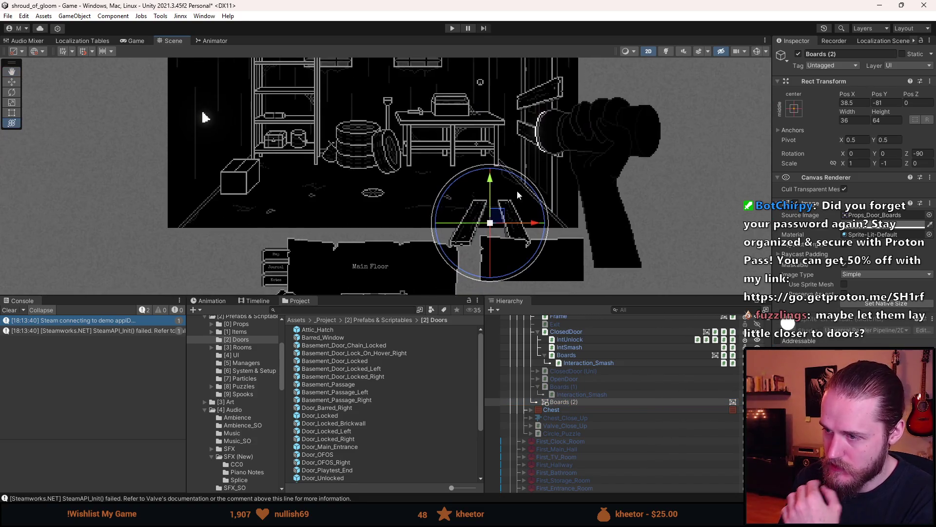
{"action": "scroll", "coordinate": [553, 190], "scroll_direction": "down", "scroll_amount": 3}
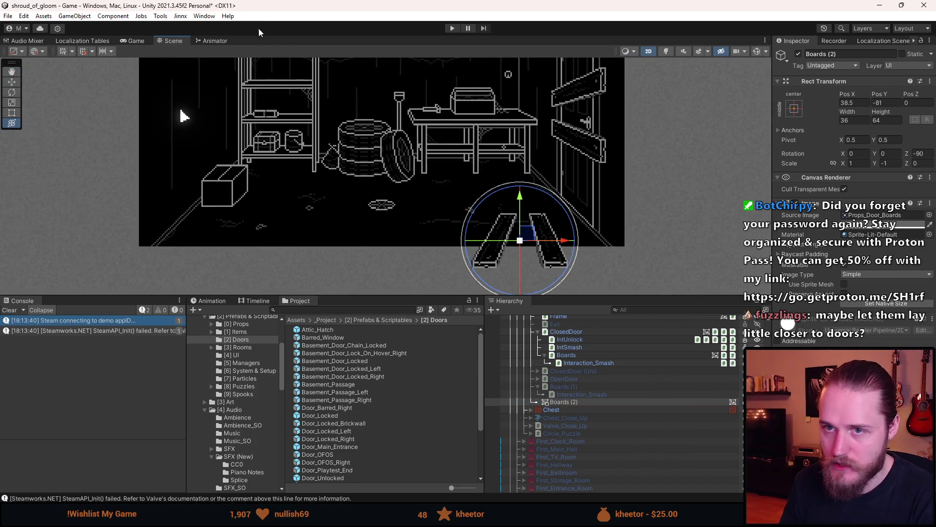
{"action": "mouse_move", "coordinate": [430, 293]}
{"action": "left_mouse_down"}
{"action": "mouse_move", "coordinate": [430, 439]}
{"action": "mouse_move", "coordinate": [430, 392]}
{"action": "left_mouse_up"}
{"action": "left_click_drag", "start_coordinate": [497, 133], "coordinate": [507, 220]}
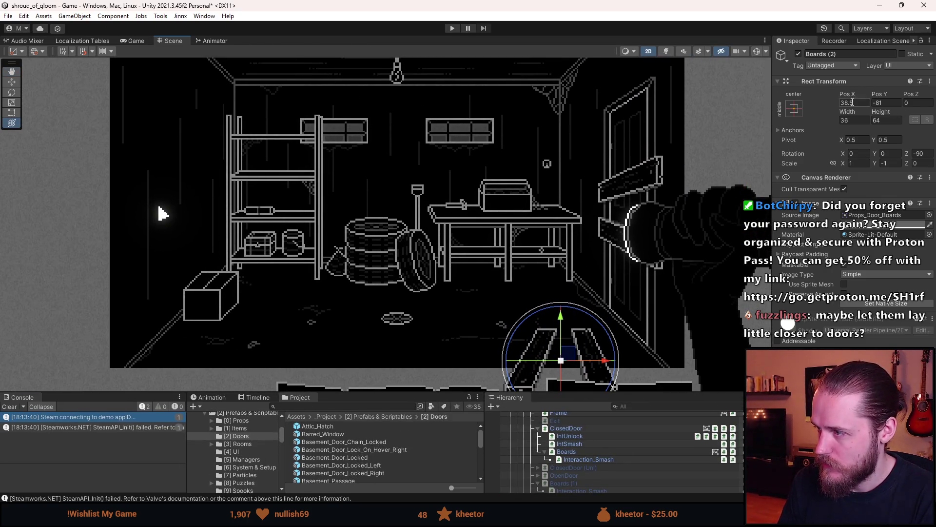
- Slide Boards (2) along the floor toward the door, settling its Pos X at 23.5
{"action": "type", "text": "45.5"}
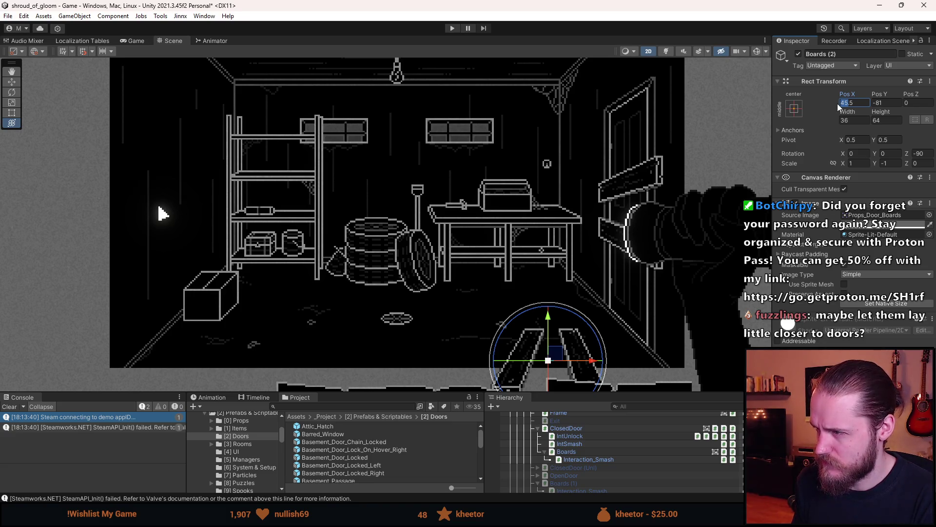
{"action": "type", "text": "38.5"}
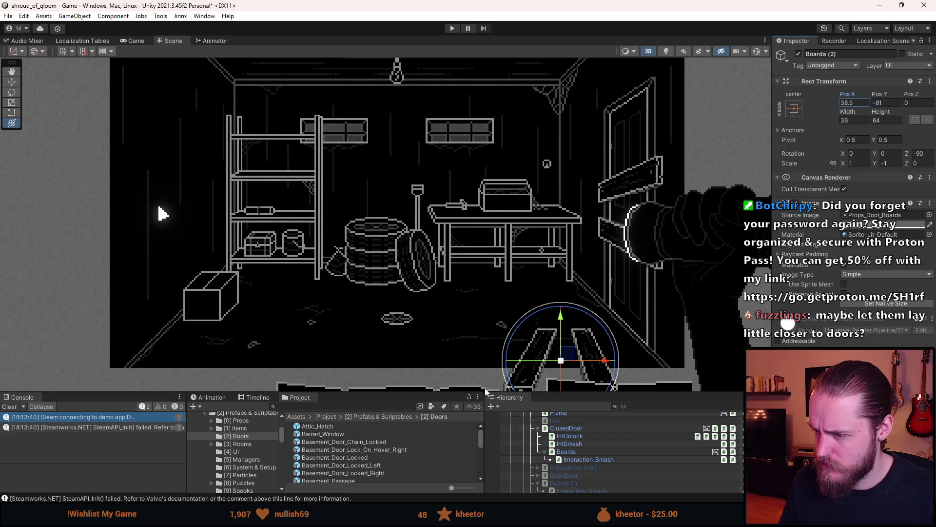
{"action": "left_click_drag", "start_coordinate": [604, 367], "coordinate": [632, 371]}
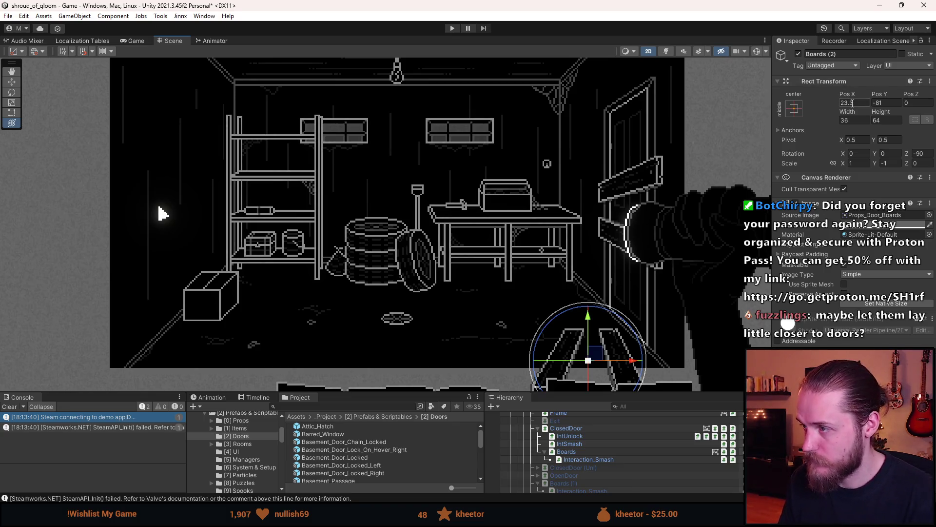
{"action": "key", "text": "BackSpace"}
{"action": "type", "text": "5"}
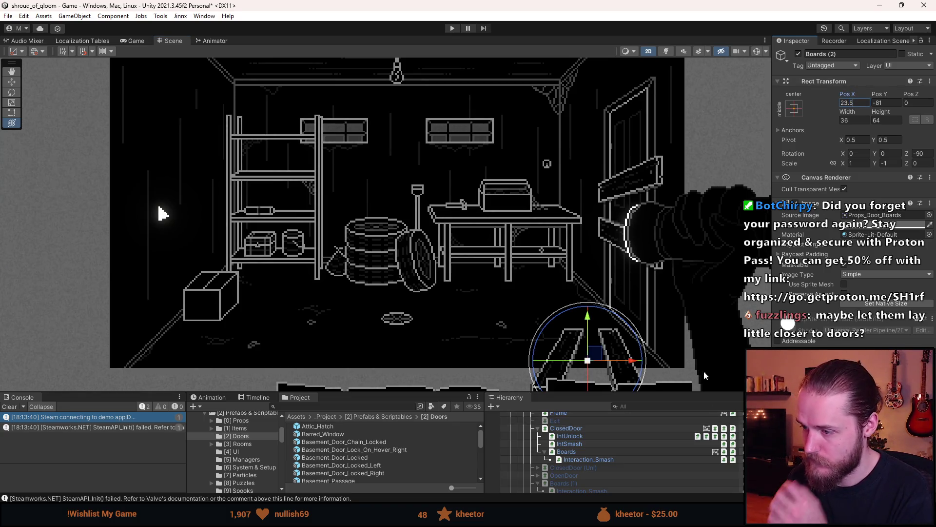
{"action": "left_click", "coordinate": [722, 356]}
{"action": "scroll", "coordinate": [722, 356], "scroll_direction": "down", "scroll_amount": 5}
{"action": "scroll", "coordinate": [572, 229], "scroll_direction": "up", "scroll_amount": 2}
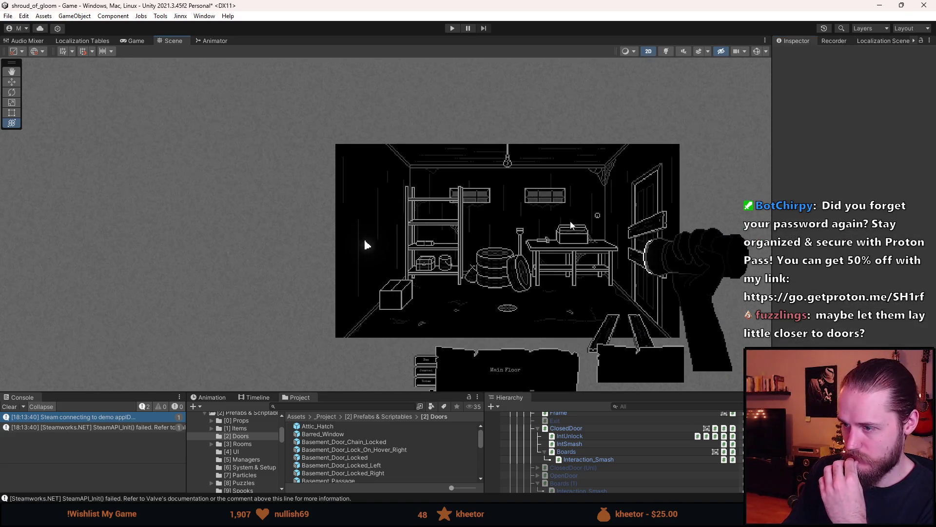
- Run a quick play test, then deactivate the Boards (2) copy again
{"action": "left_click", "coordinate": [451, 28]}
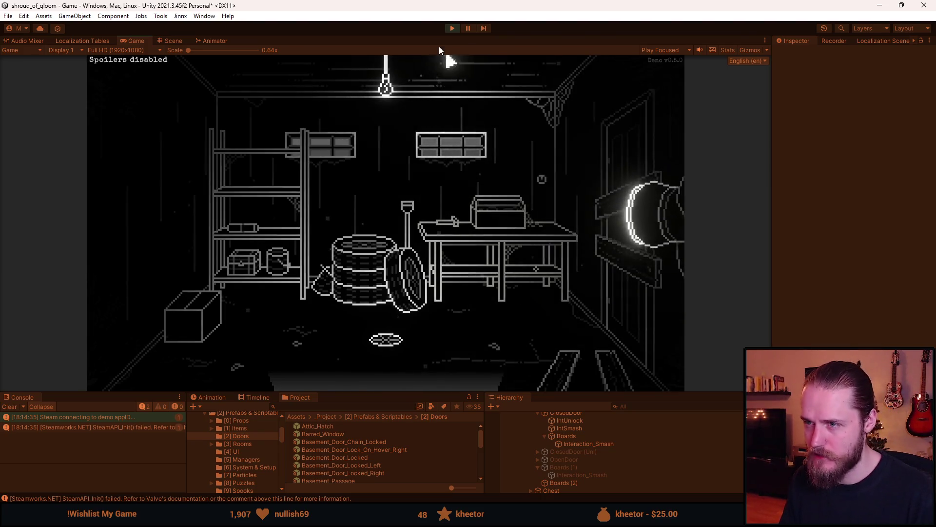
{"action": "left_click", "coordinate": [452, 29]}
{"action": "scroll", "coordinate": [593, 448], "scroll_direction": "down", "scroll_amount": 2}
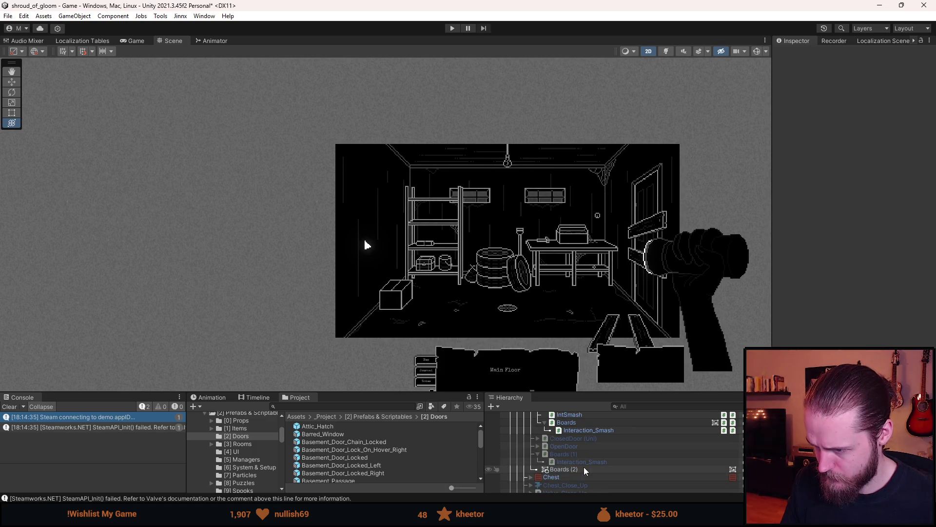
{"action": "key", "text": "shift+a"}
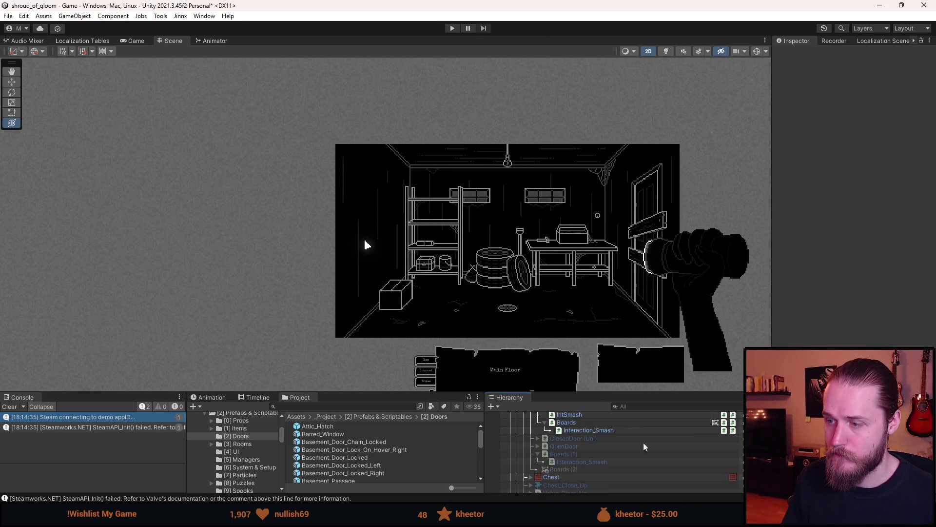
- Check Boards (2) and Boards (1) on the door, then start a new play test
{"action": "left_click", "coordinate": [585, 469]}
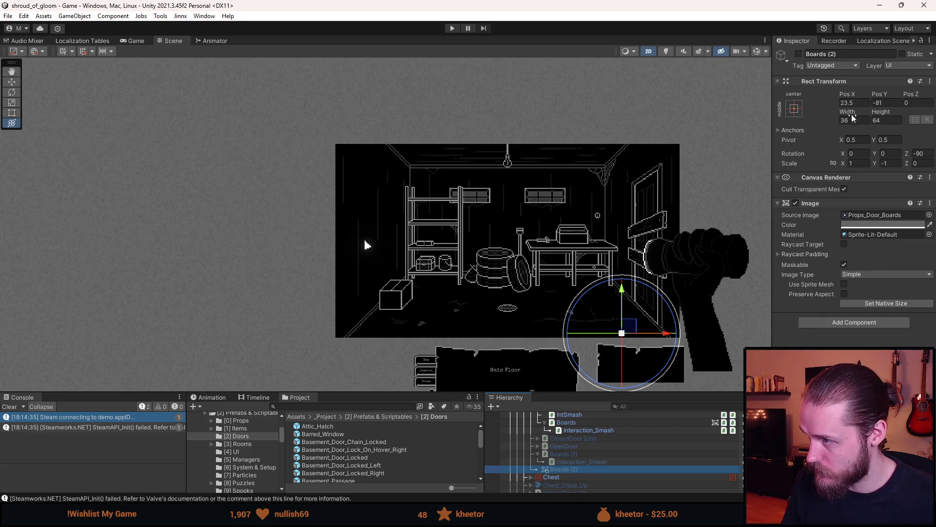
{"action": "left_click", "coordinate": [594, 454]}
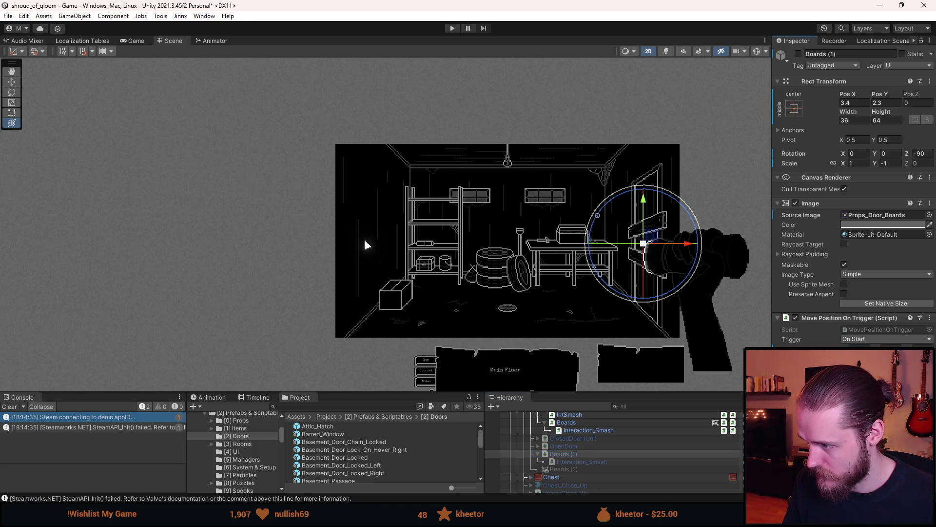
{"action": "left_click", "coordinate": [452, 29]}
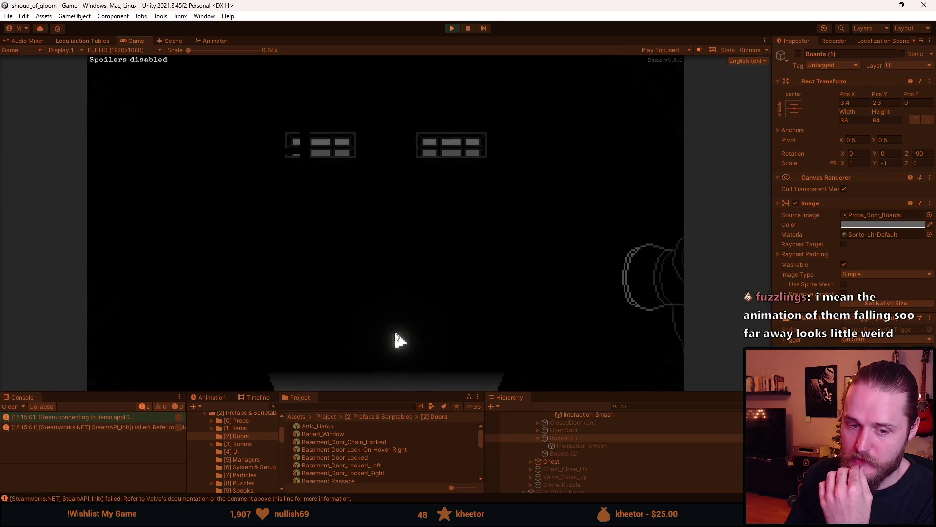
- Take the hammer, smash the boards so they land near the door, and walk into the garage
{"action": "left_click_drag", "start_coordinate": [437, 392], "coordinate": [438, 444]}
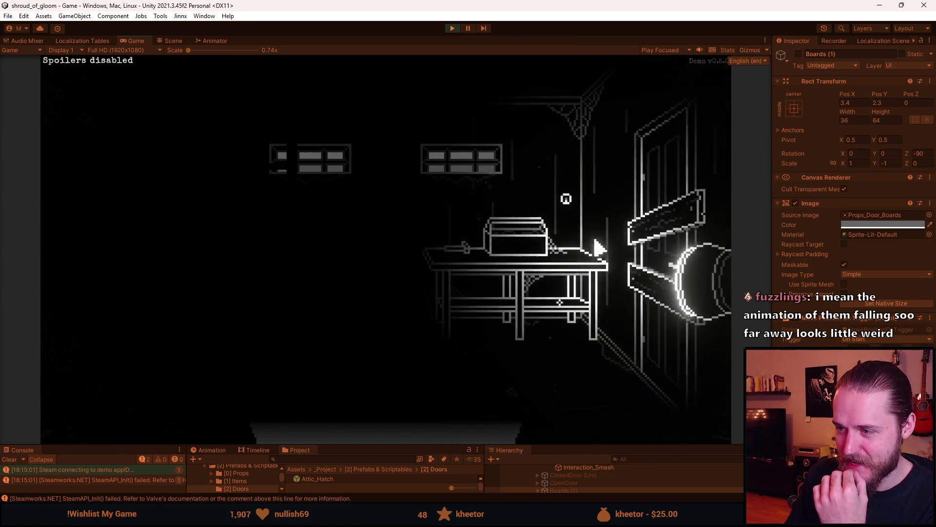
{"action": "left_click", "coordinate": [465, 252]}
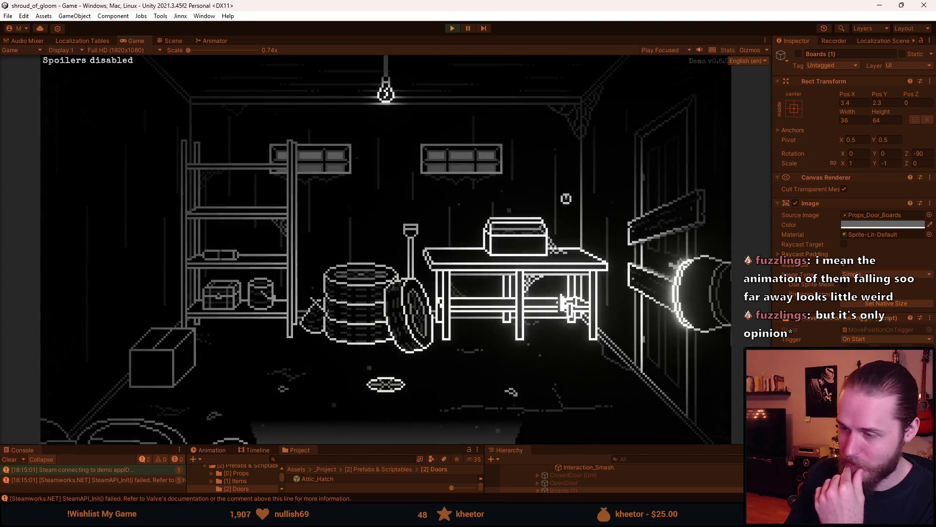
{"action": "left_click", "coordinate": [690, 272]}
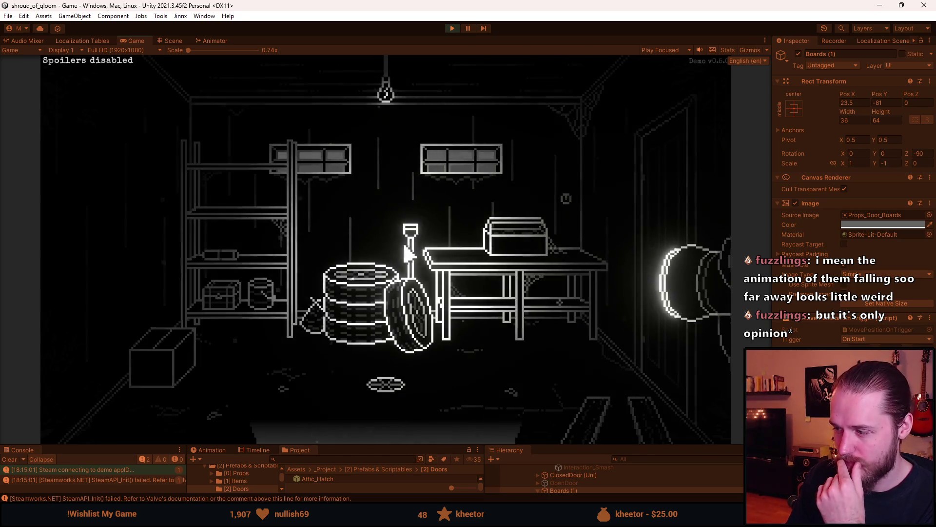
{"action": "left_click", "coordinate": [573, 384]}
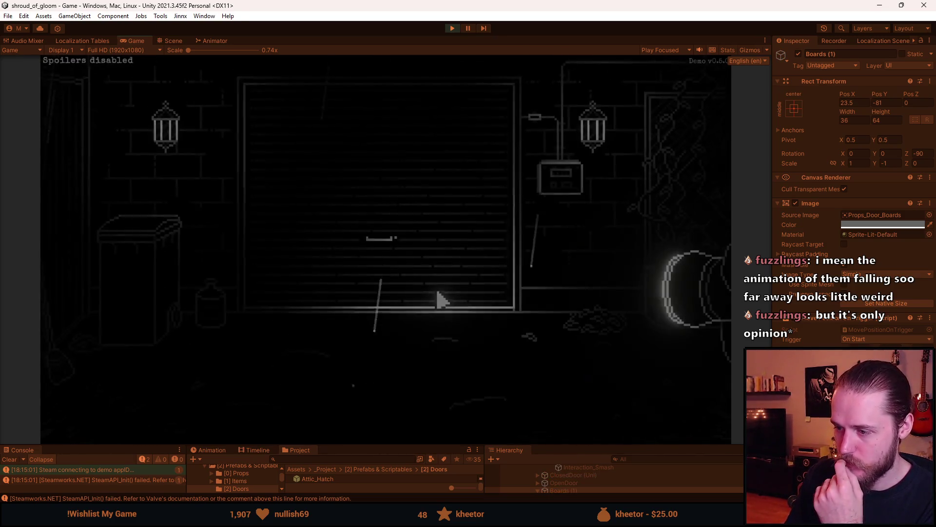